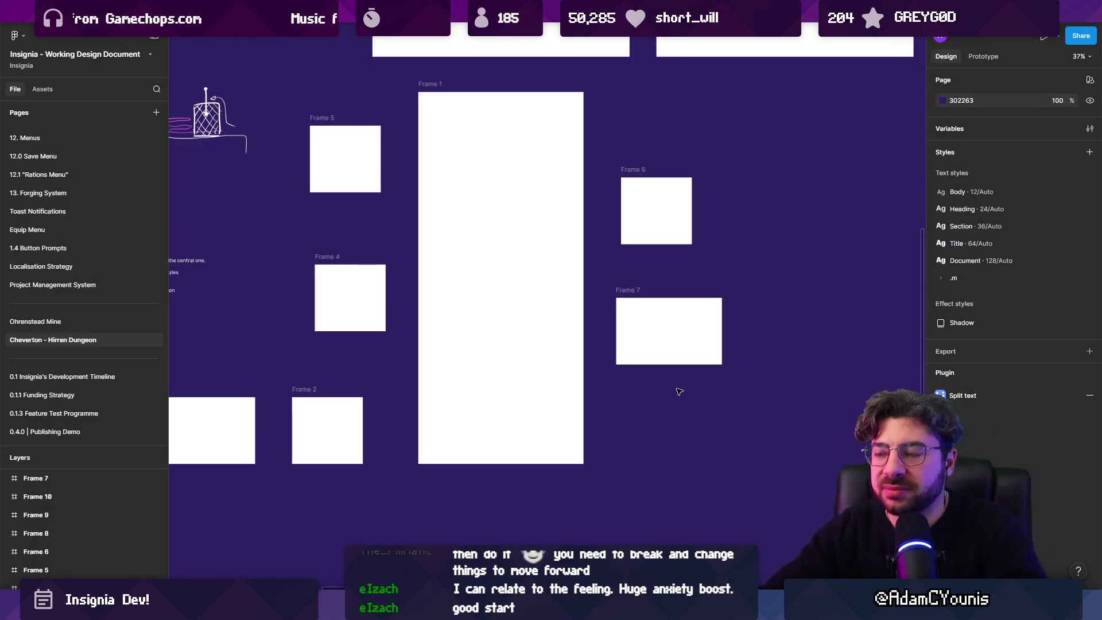
# Step: Zoom the Figma canvas out to about 20% to see all room frames, then bring the browser forward
pyautogui.scroll(-5, 679, 391)
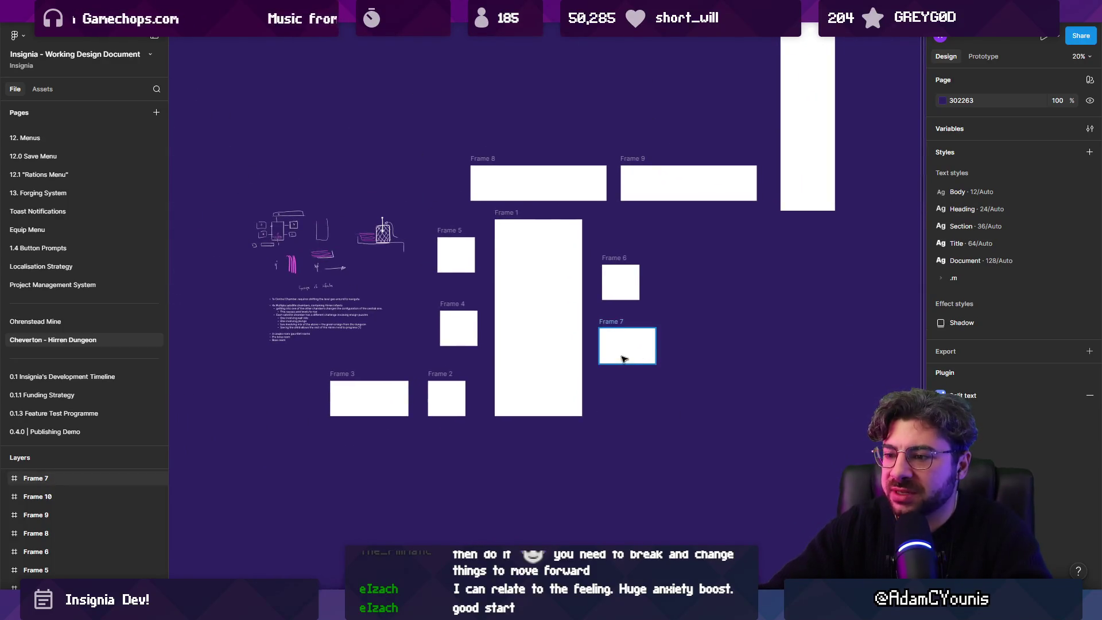
pyautogui.moveTo(541, 605)
pyautogui.click(646, 512)
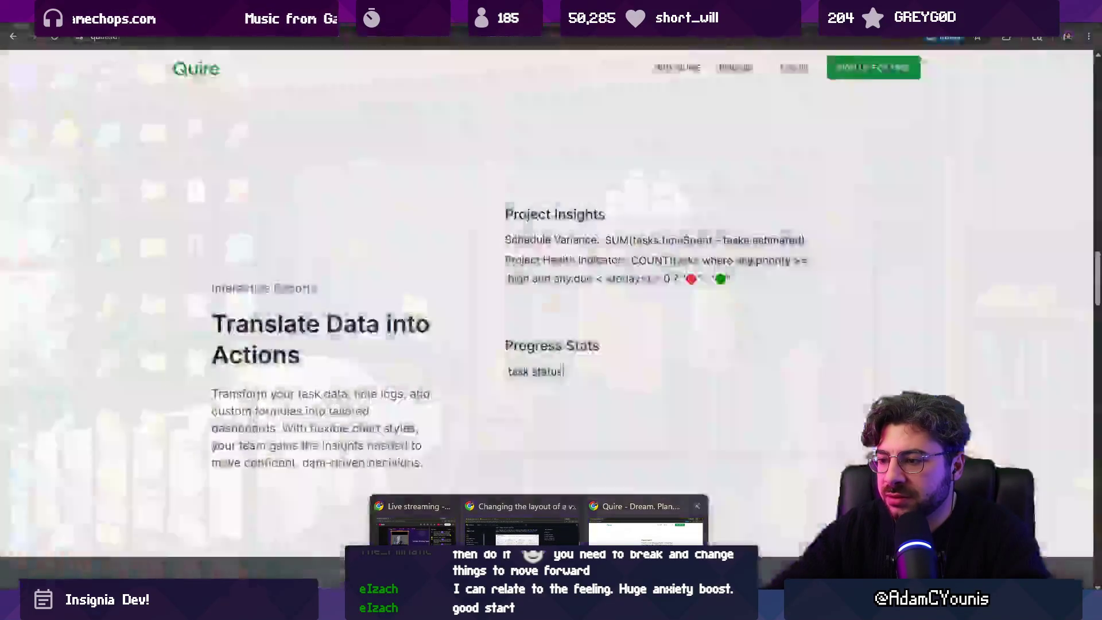
# Step: Search Google for 'twilight princess faron woods dungeon' and show the image results
pyautogui.click(331, 38)
pyautogui.write('twit')
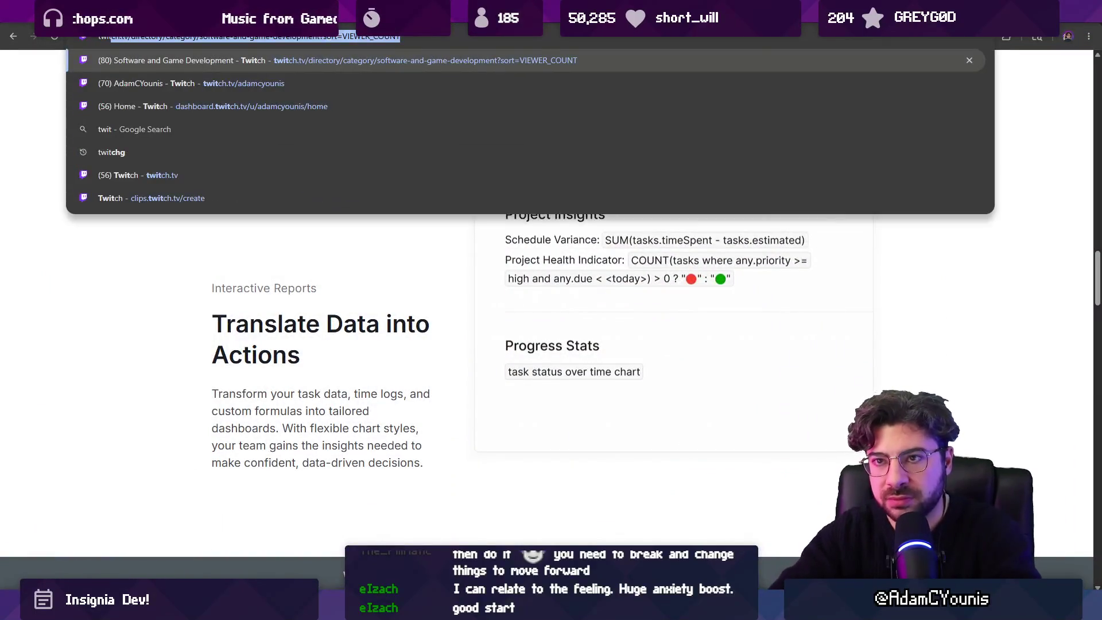
pyautogui.write('light prin')
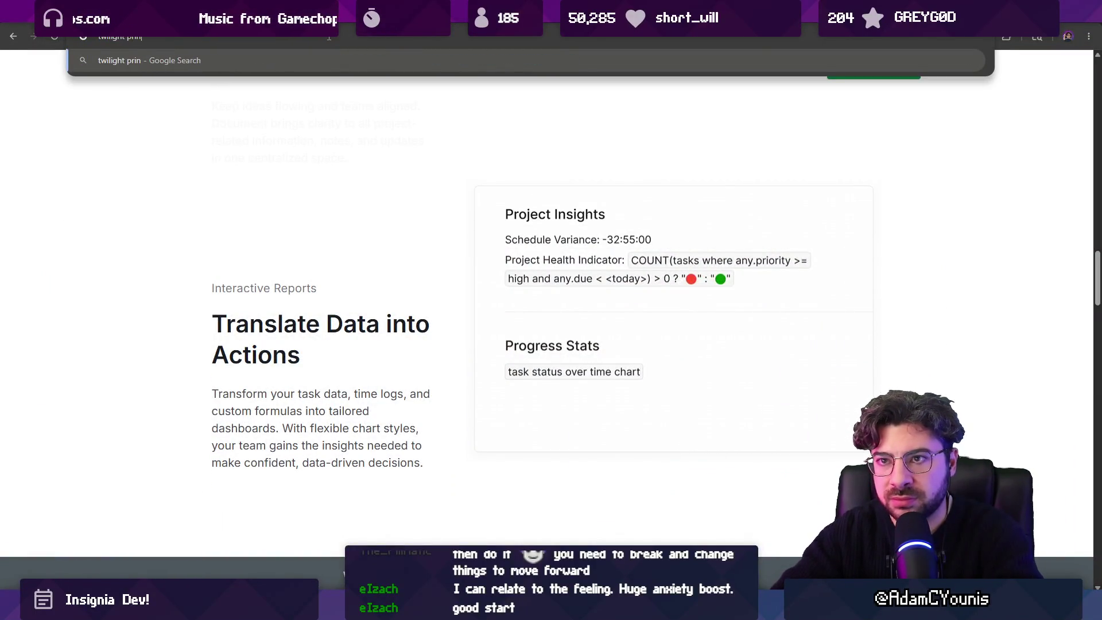
pyautogui.write('cess faron woods pu')
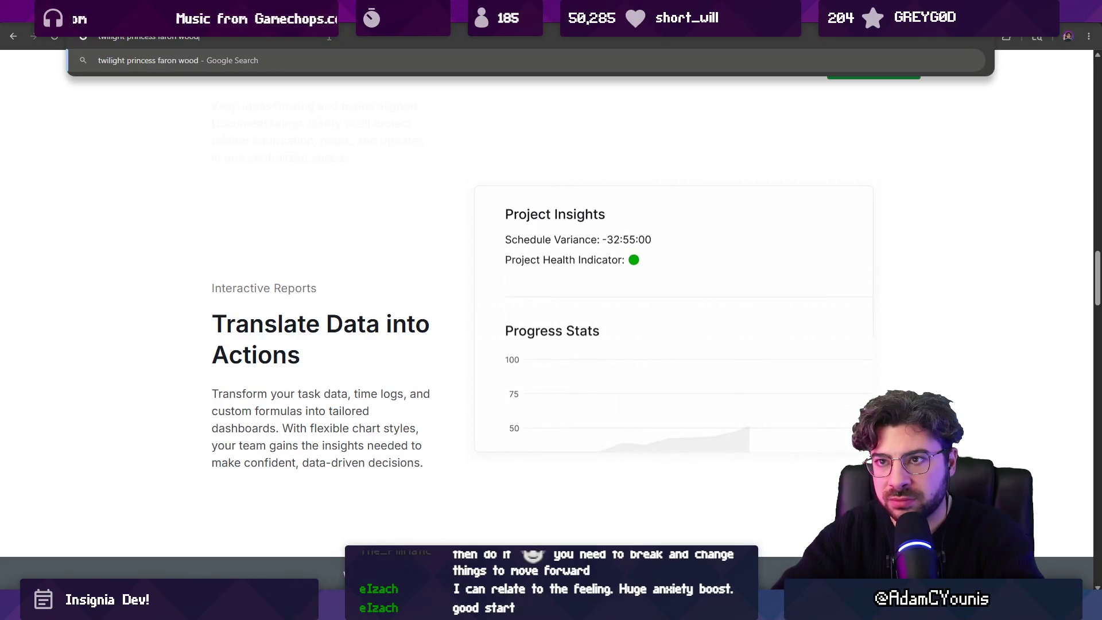
pyautogui.press('BackSpace')
pyautogui.press('BackSpace')
pyautogui.write('dungeon')
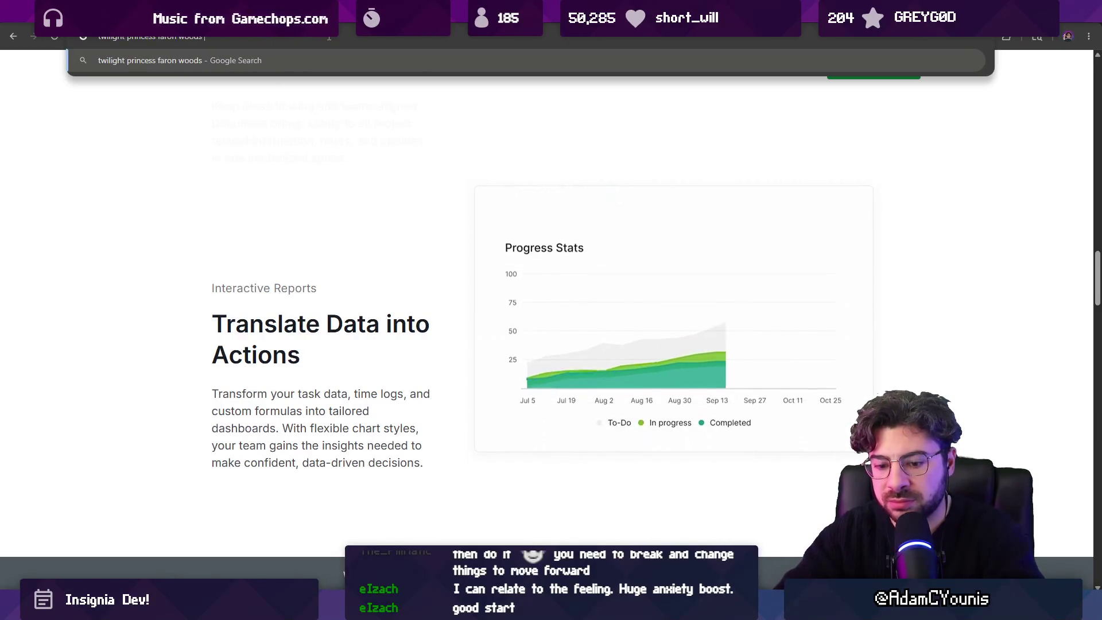
pyautogui.press('Return')
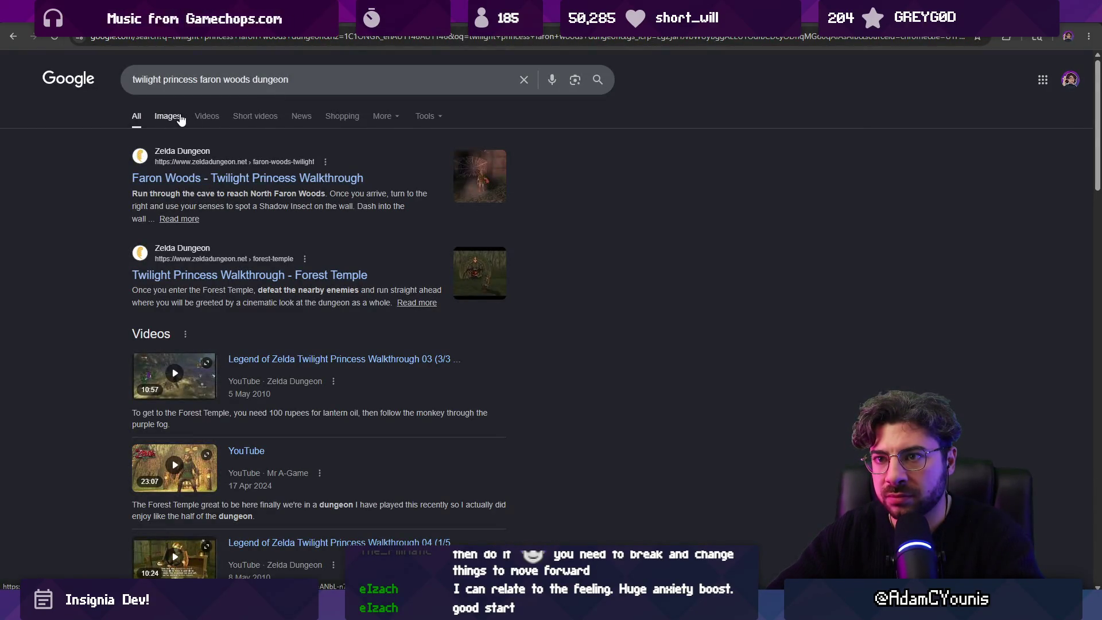
pyautogui.click(173, 117)
# Step: Refine the search to 'twilight princess faron woods dungeon map'
pyautogui.click(316, 81)
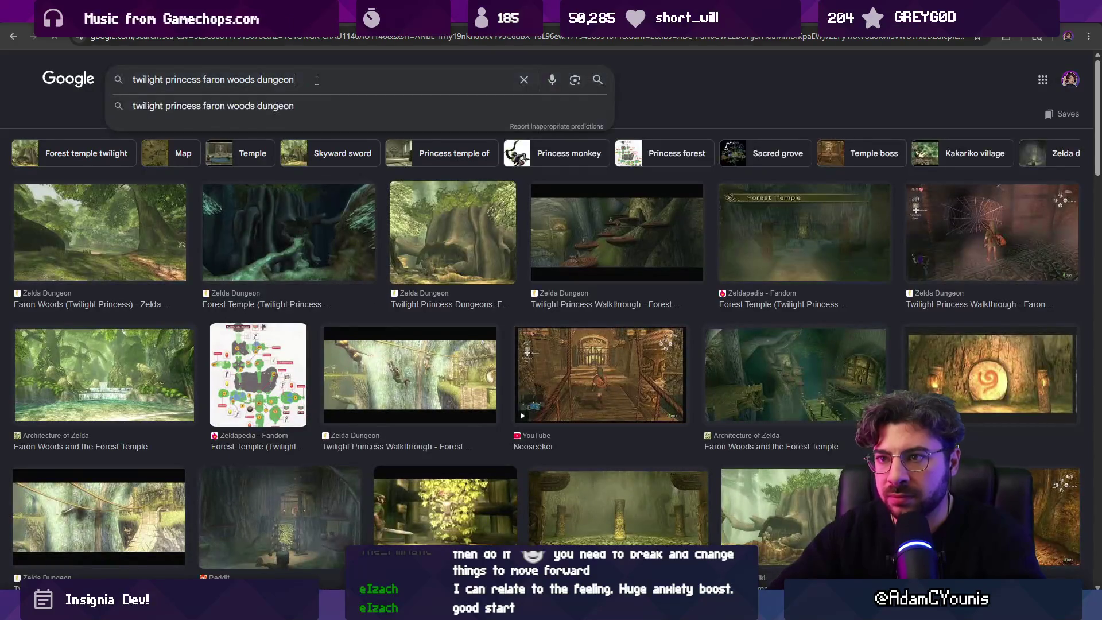
pyautogui.hotkey('ctrl', 'shift', 'Left')
pyautogui.press('BackSpace')
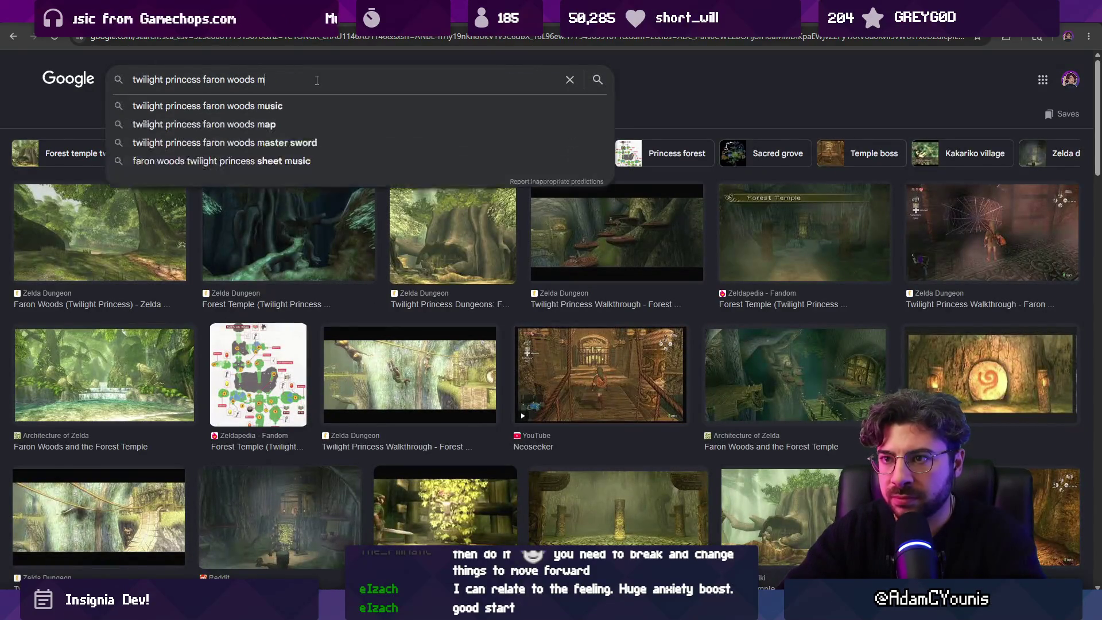
pyautogui.write('fungeon map')
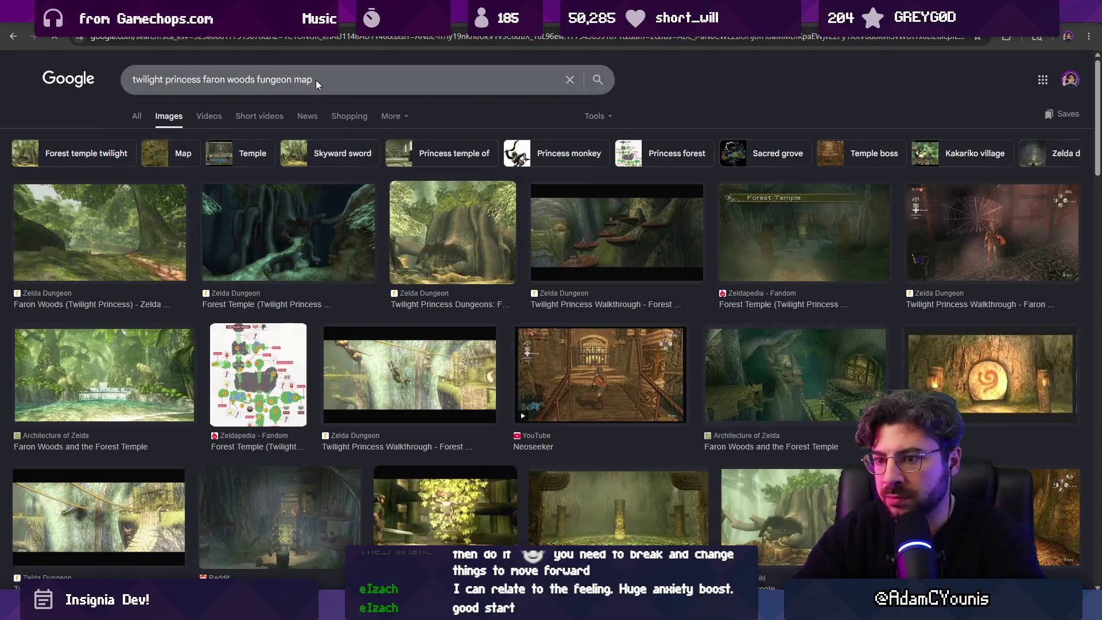
pyautogui.press('Return')
# Step: Copy the Zeldapedia Forest Temple map image
pyautogui.click(299, 253)
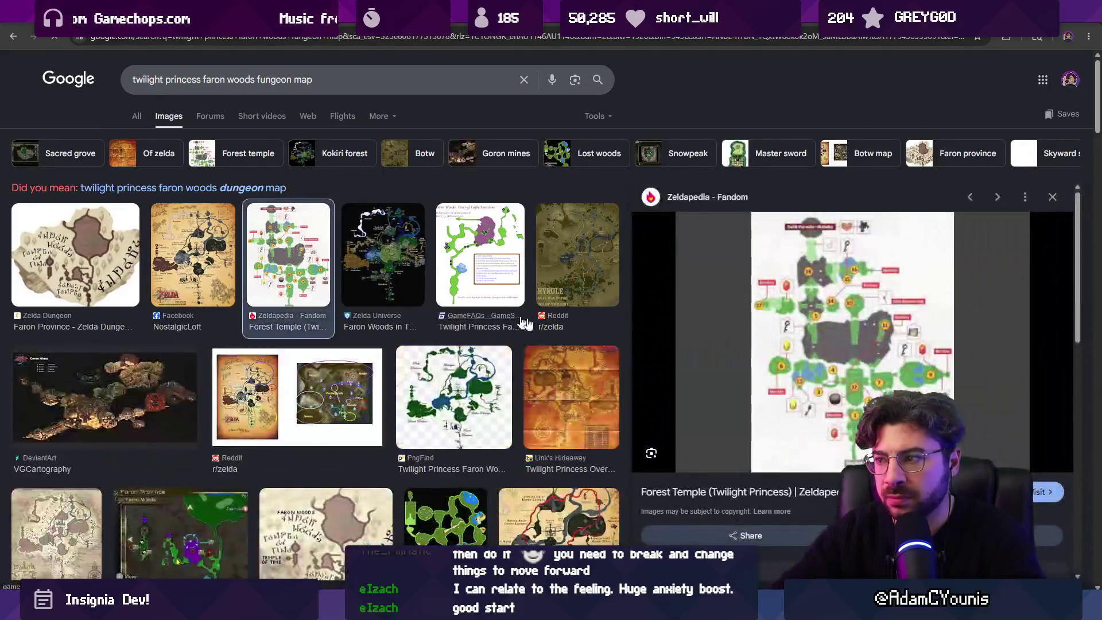
pyautogui.rightClick(814, 344)
pyautogui.click(875, 270)
pyautogui.hotkey('alt', 'Tab')
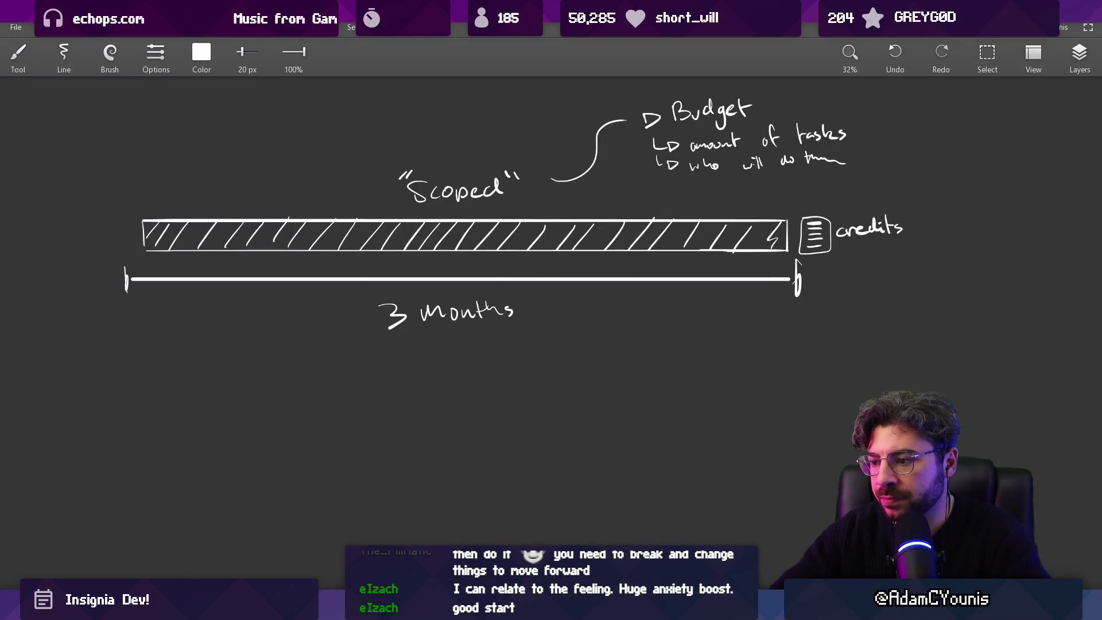
# Step: Paste the Forest Temple map into Figma and move it below the room frames
pyautogui.hotkey('alt', 'Tab')
pyautogui.hotkey('ctrl', 'v')
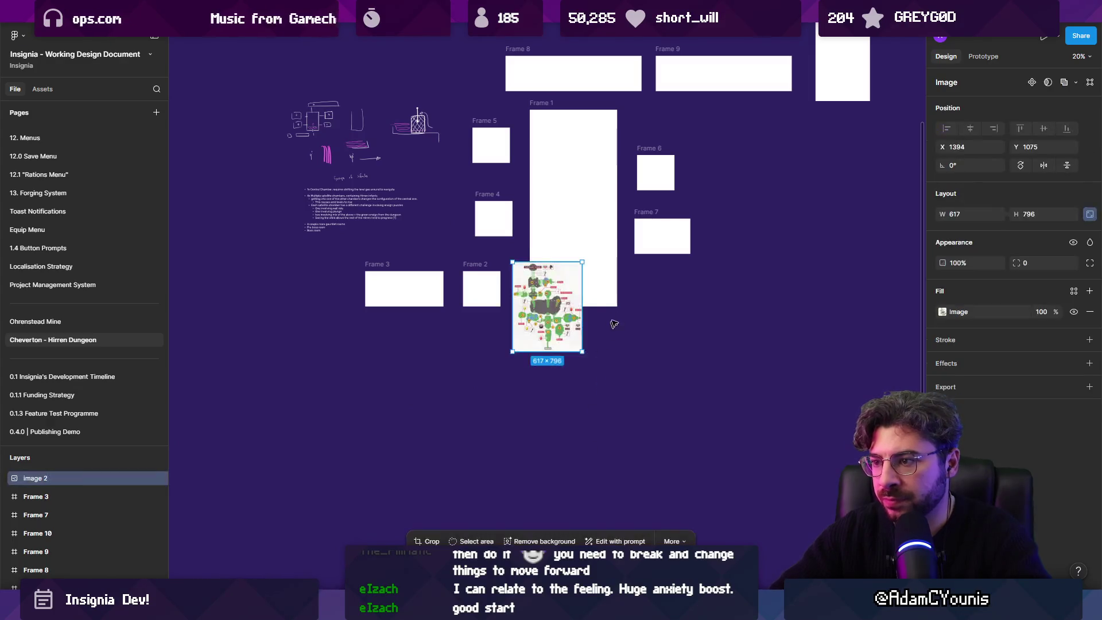
pyautogui.moveTo(545, 313); pyautogui.dragTo(526, 435)
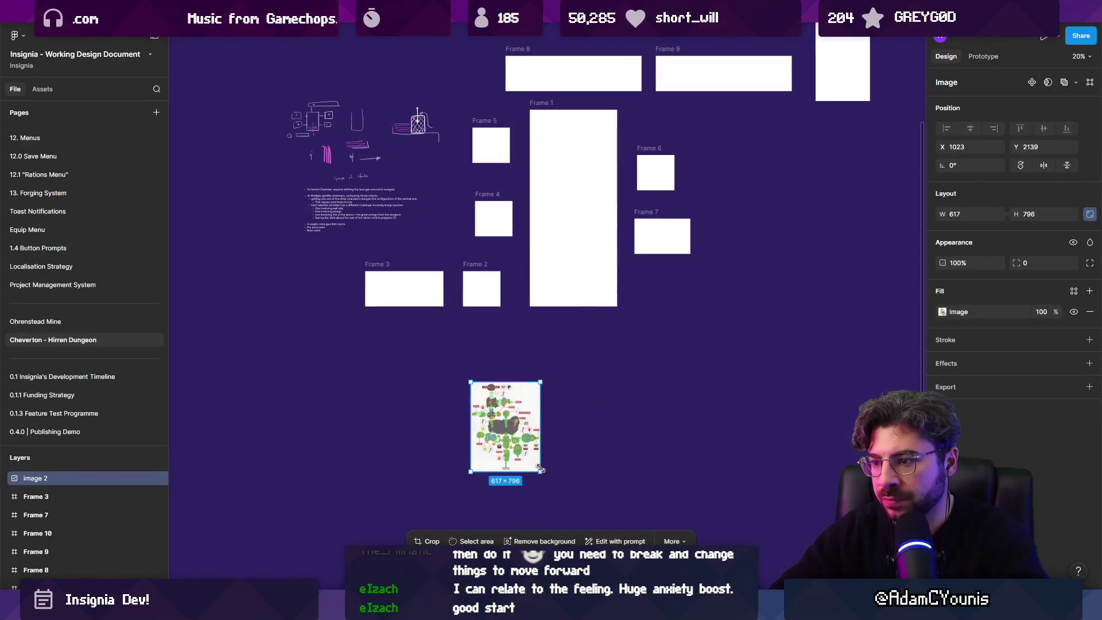
pyautogui.moveTo(560, 479); pyautogui.dragTo(529, 437)
pyautogui.scroll(5, 530, 437)
pyautogui.scroll(-3, 574, 401)
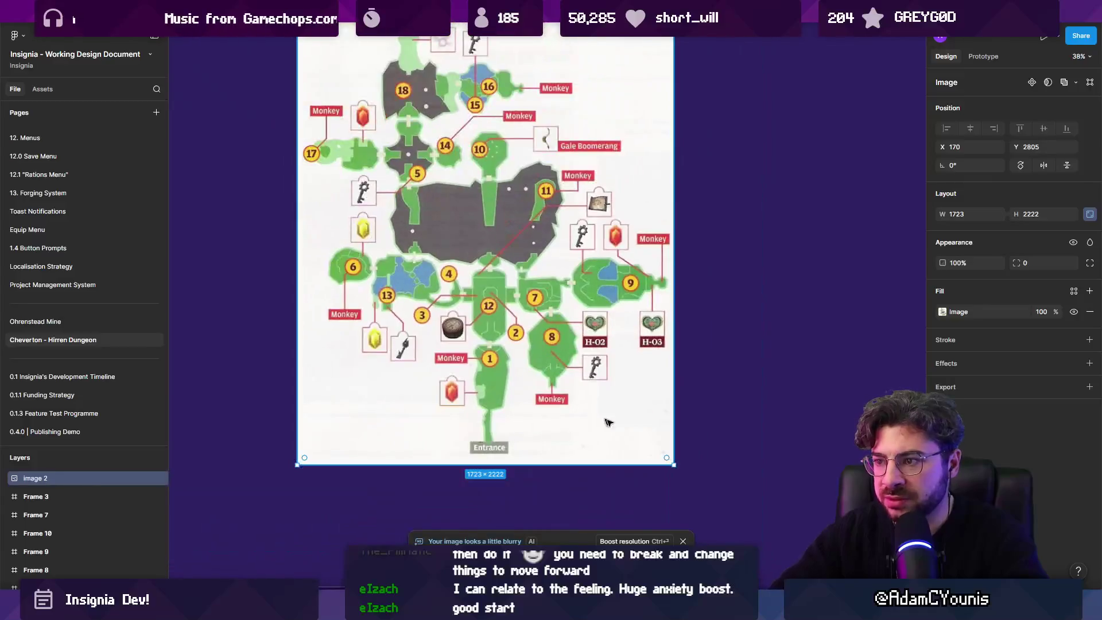
# Step: Scale the pasted map image up to 2333×3010
pyautogui.moveTo(669, 461)
pyautogui.mouseDown()
pyautogui.moveTo(740, 551)
pyautogui.moveTo(769, 568)
pyautogui.mouseUp()
pyautogui.scroll(-5, 532, 417)
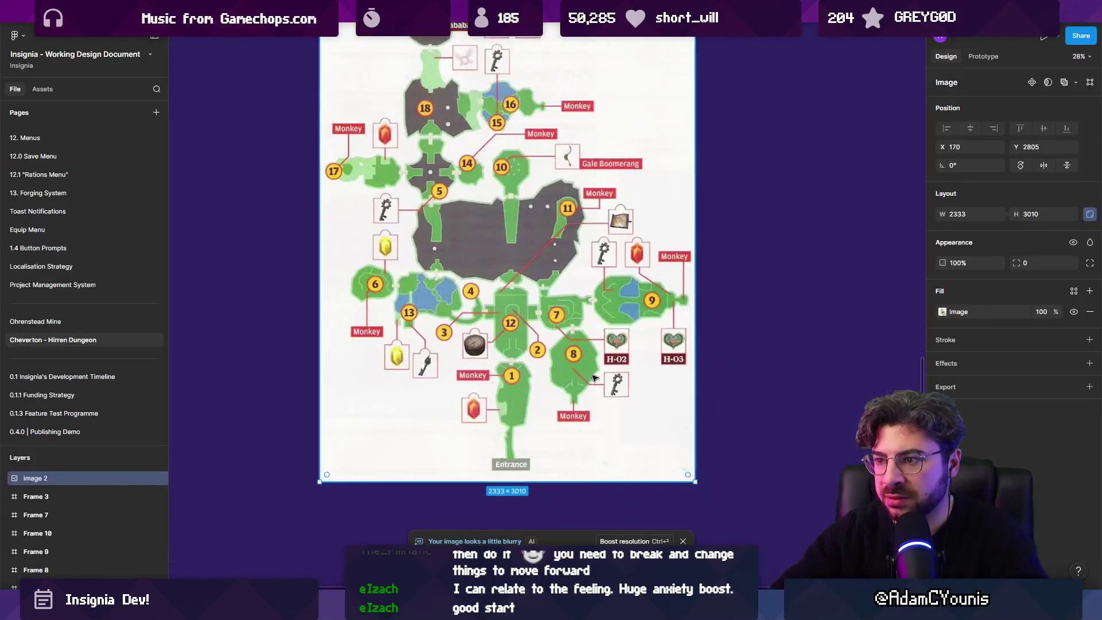
pyautogui.scroll(5, 531, 417)
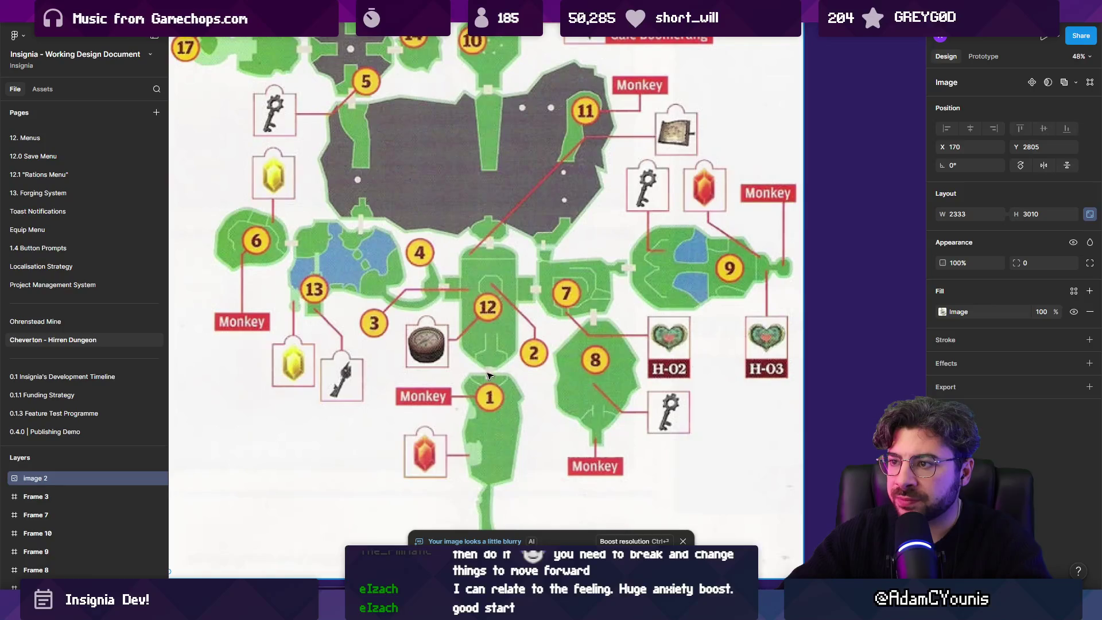
pyautogui.scroll(-2, 488, 356)
pyautogui.scroll(1, 474, 306)
pyautogui.rightClick(471, 193)
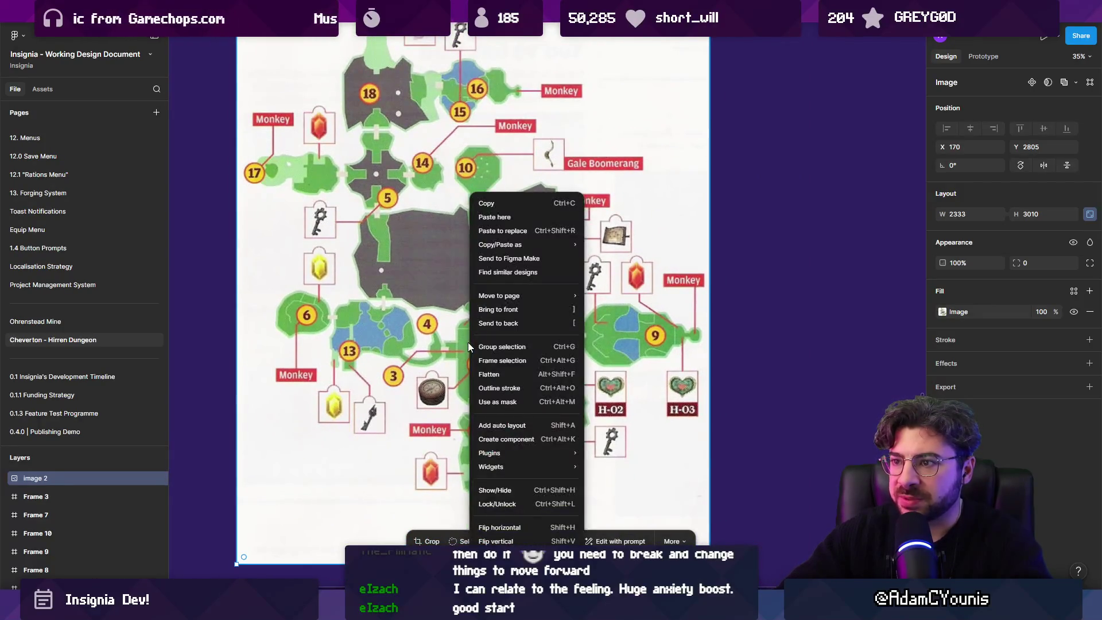
pyautogui.moveTo(537, 469)
pyautogui.click(525, 527)
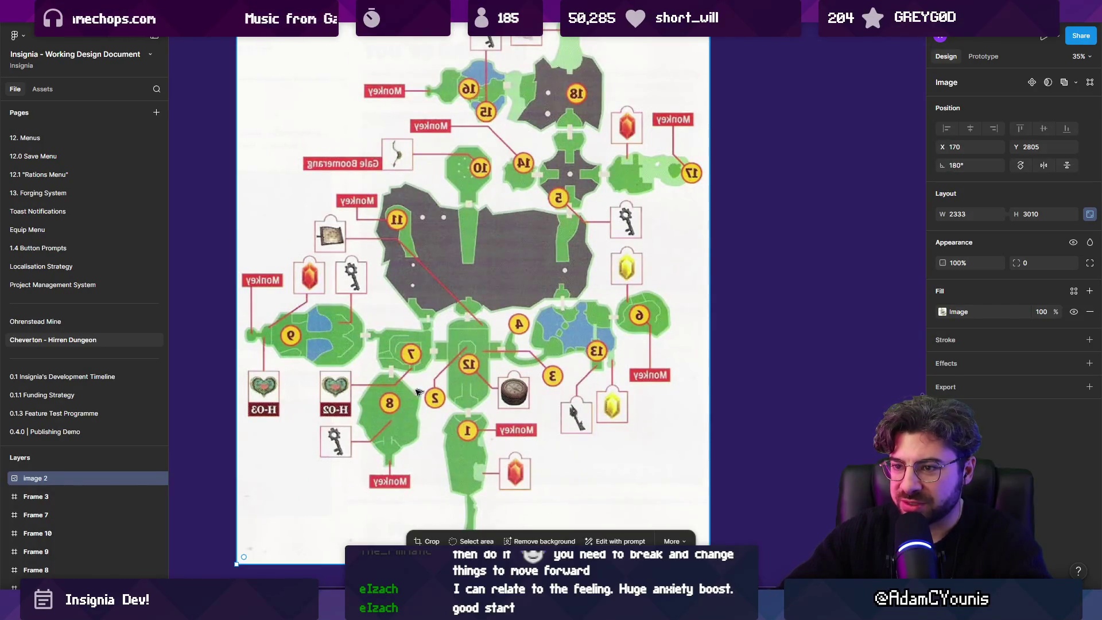
pyautogui.hotkey('ctrl', 'z')
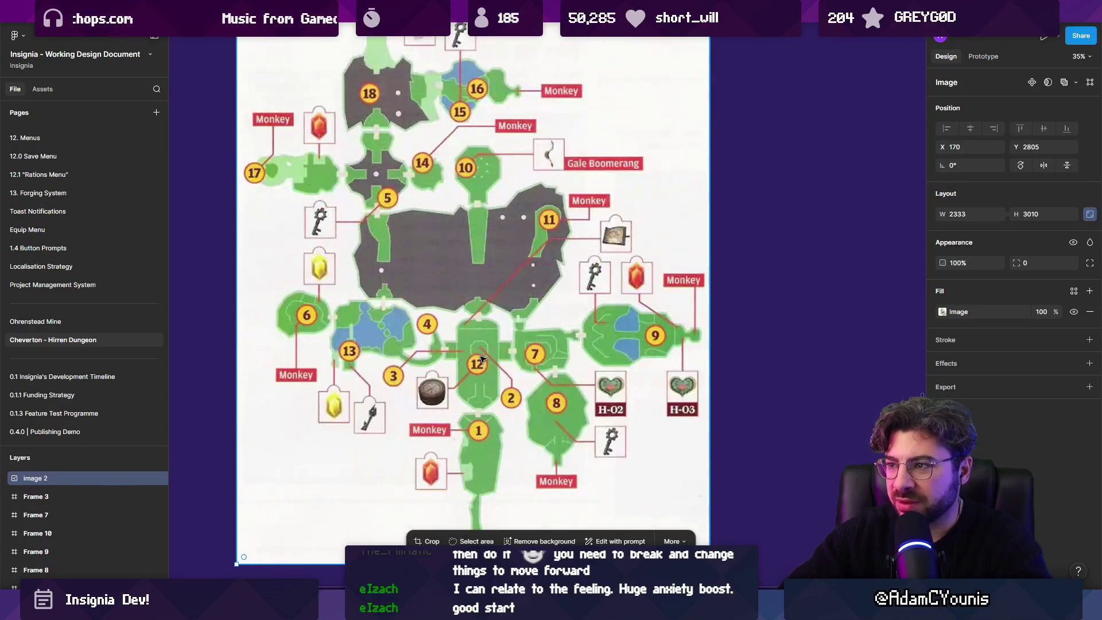
pyautogui.hotkey('ctrl', 'z')
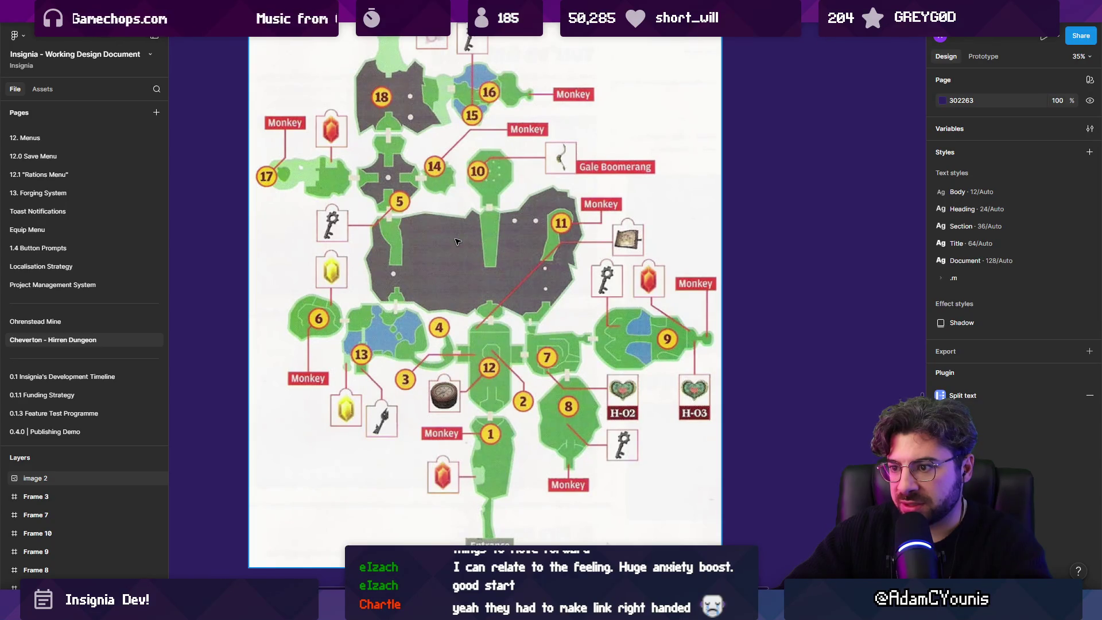
pyautogui.scroll(2, 457, 242)
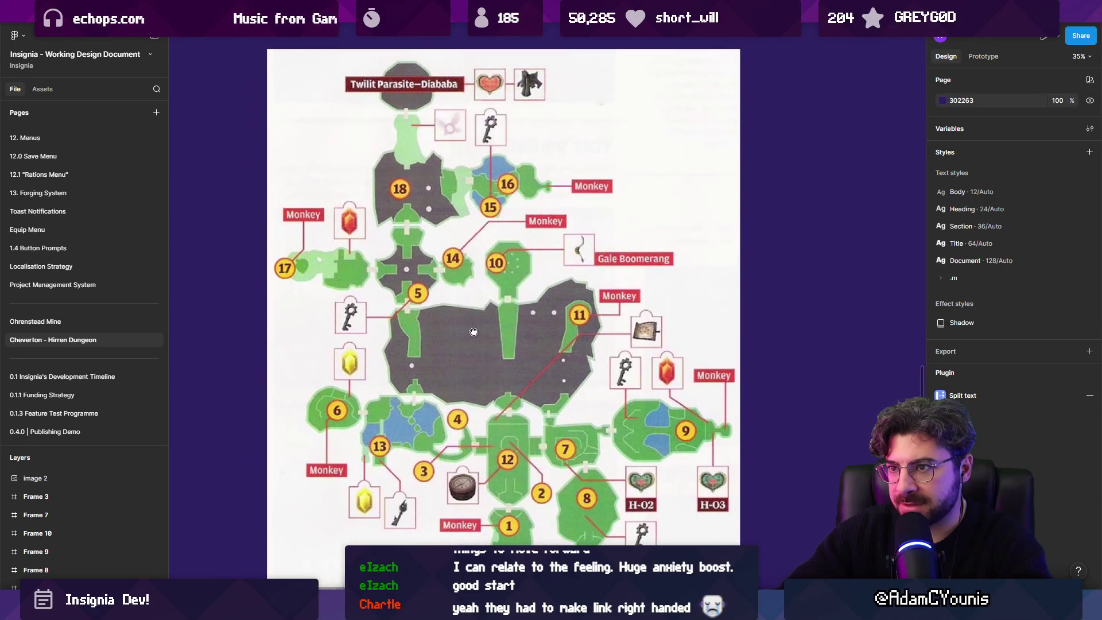
pyautogui.scroll(5, 361, 147)
pyautogui.scroll(-5, 367, 204)
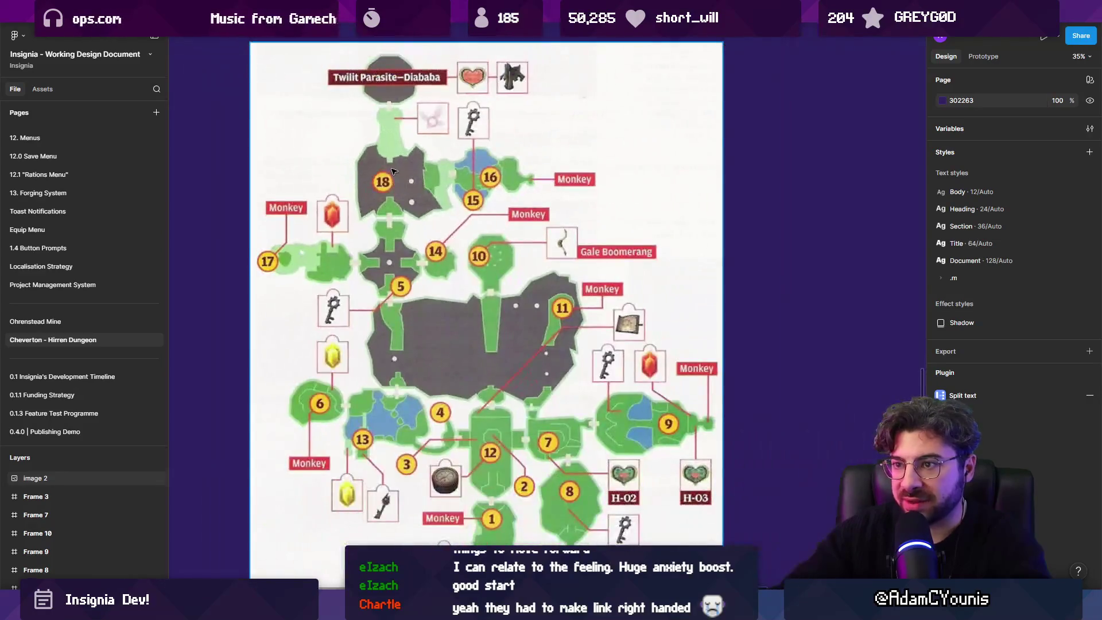
pyautogui.click(401, 175)
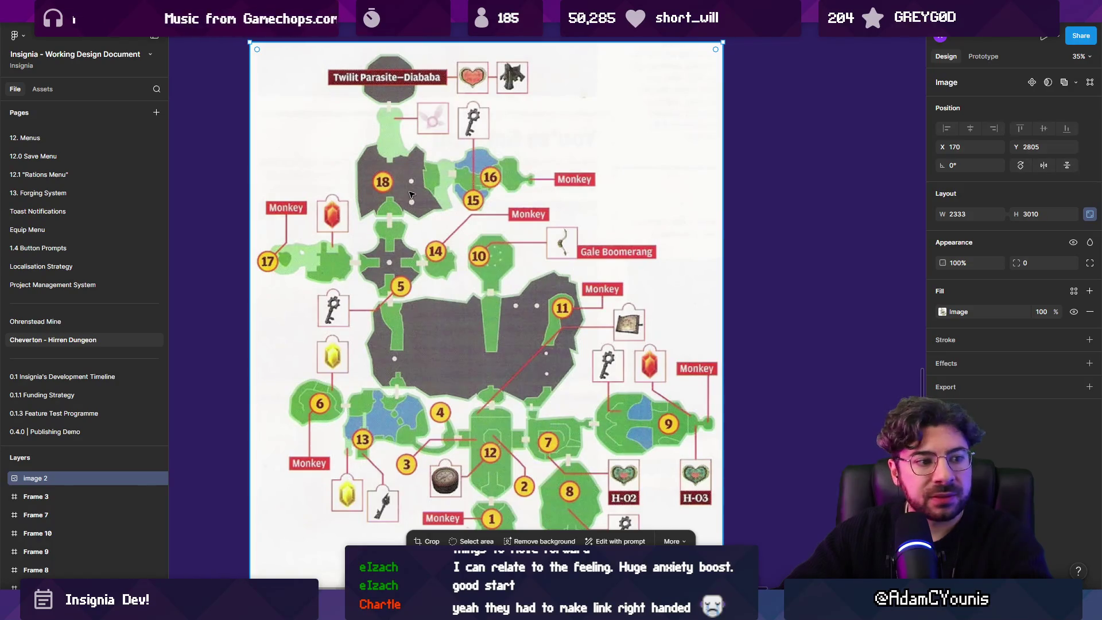
pyautogui.scroll(-3, 587, 326)
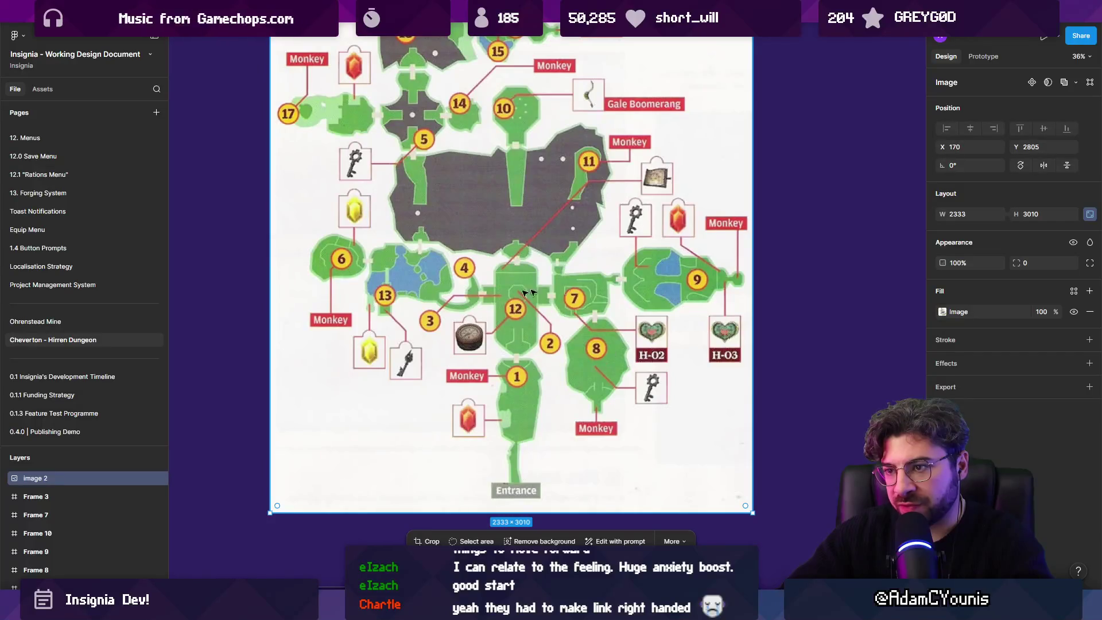
pyautogui.scroll(2, 463, 290)
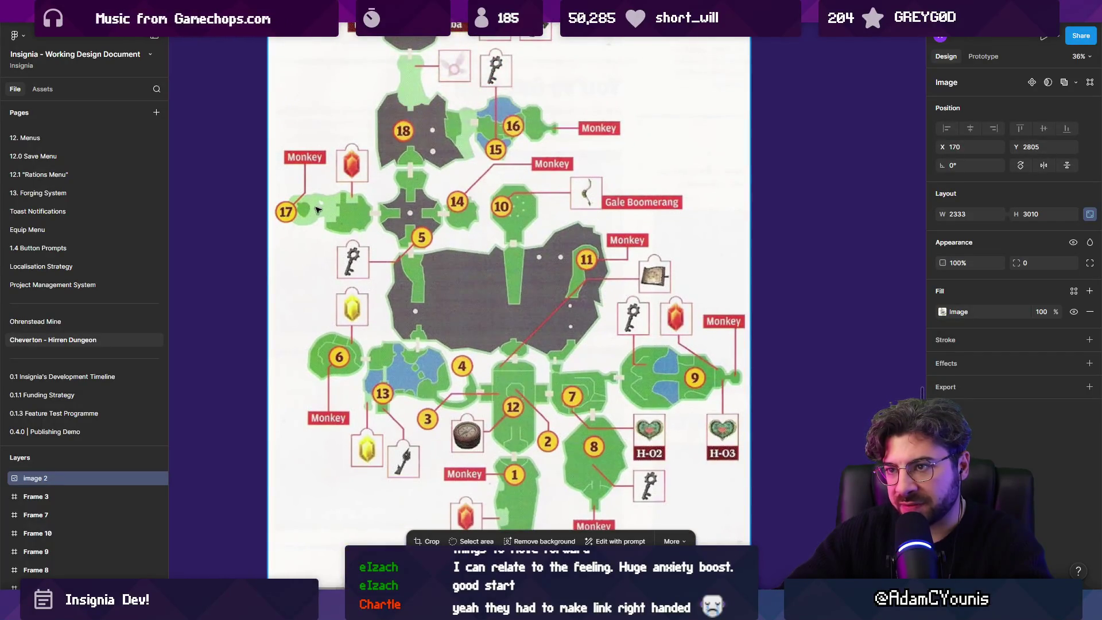
pyautogui.scroll(4, 492, 144)
pyautogui.scroll(-5, 426, 232)
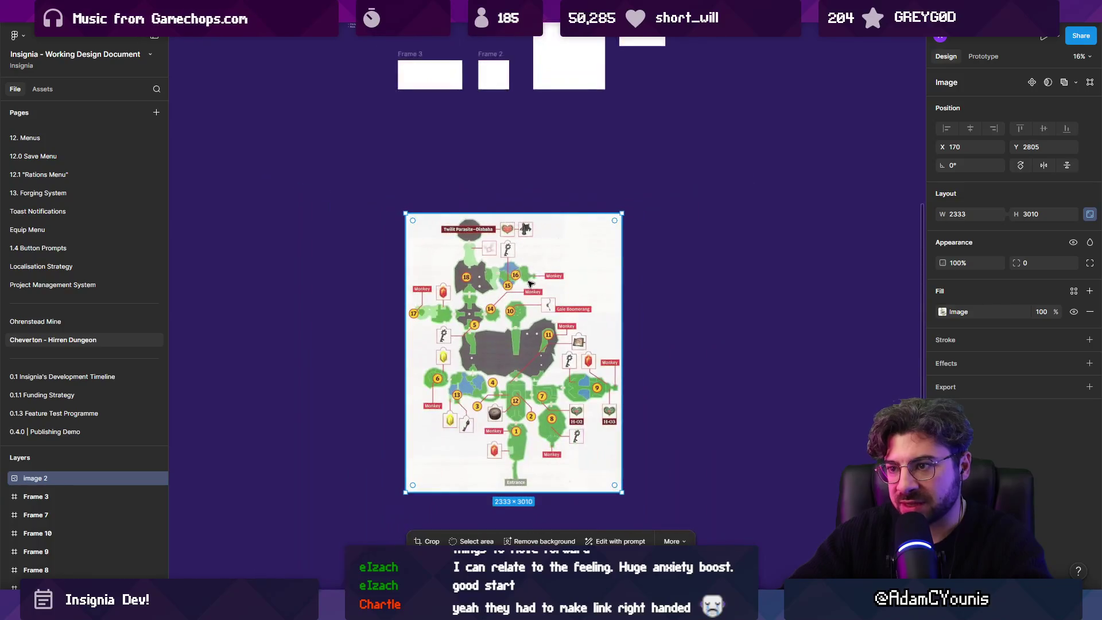
# Step: Select the sketch and its notes on the board, then switch to Unity's Insignia Graph
pyautogui.scroll(6, 470, 314)
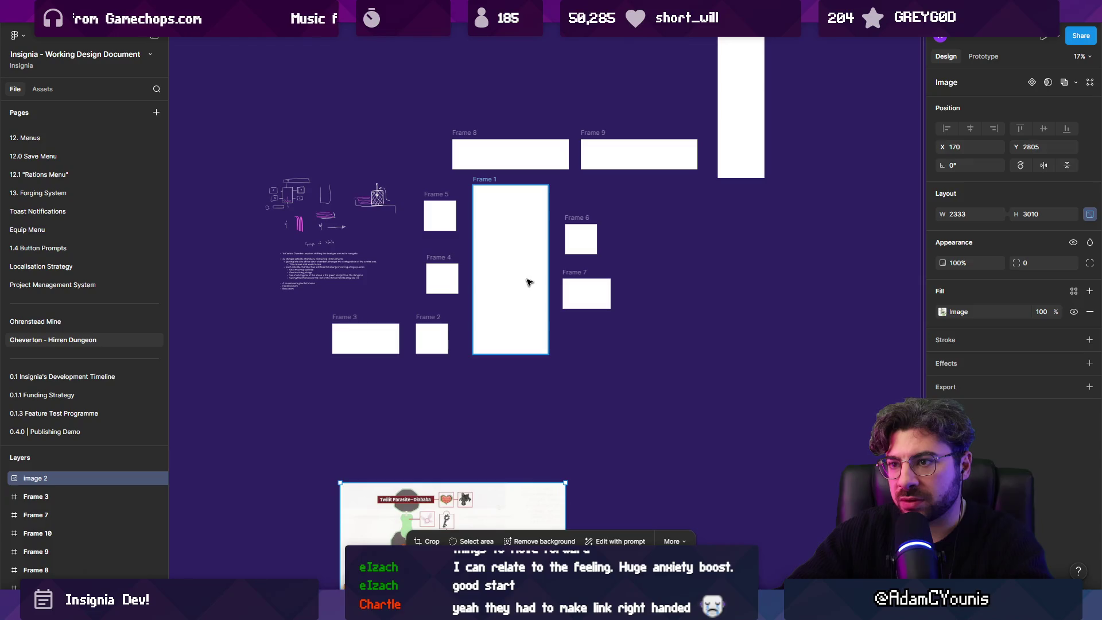
pyautogui.scroll(2, 436, 310)
pyautogui.hscroll(-3, 436, 310)
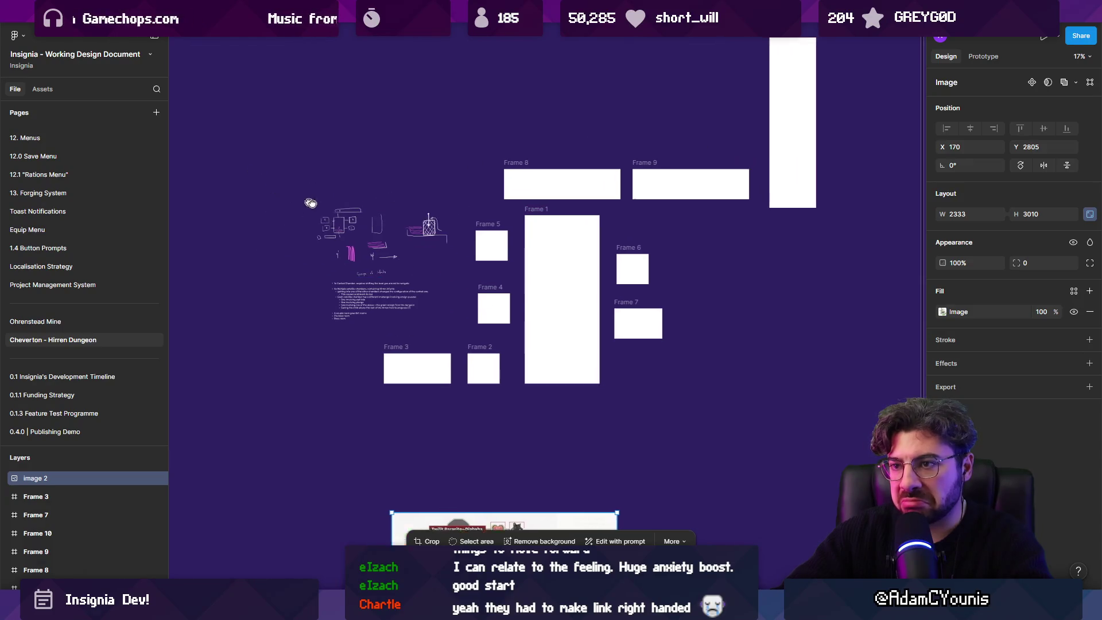
pyautogui.moveTo(338, 210)
pyautogui.mouseDown()
pyautogui.moveTo(436, 311)
pyautogui.moveTo(357, 310)
pyautogui.moveTo(353, 288)
pyautogui.mouseUp()
pyautogui.scroll(-3, 517, 315)
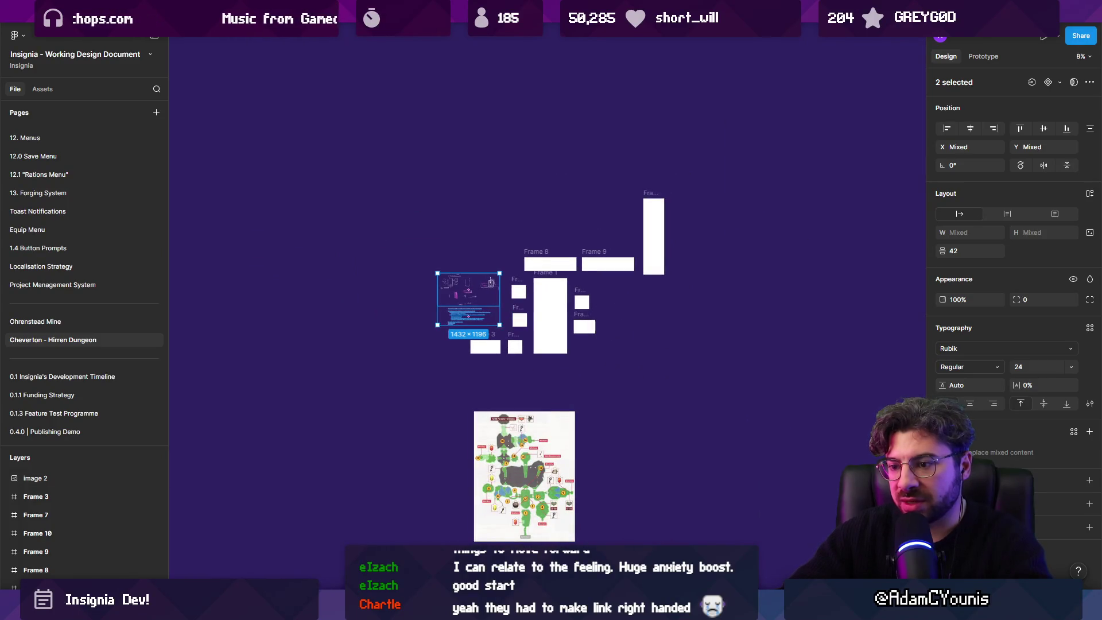
pyautogui.hotkey('alt', 'Tab')
pyautogui.scroll(-5, 422, 372)
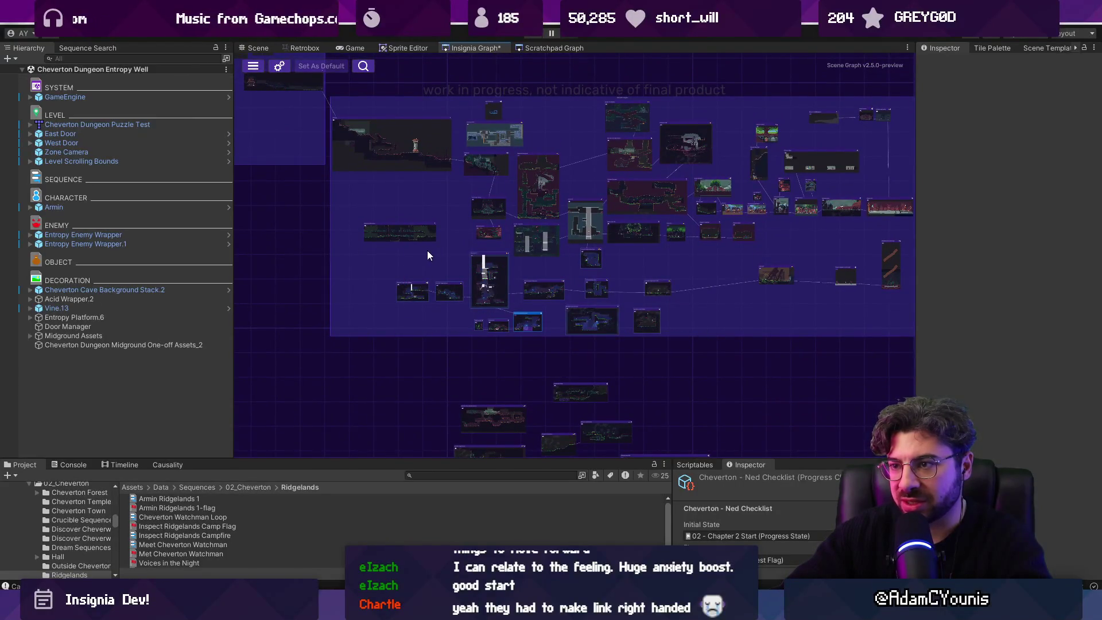
# Step: Zoom the Insignia Graph and box-select several Cheverton room nodes, then return to Figma
pyautogui.scroll(4, 580, 263)
pyautogui.moveTo(372, 322)
pyautogui.mouseDown()
pyautogui.moveTo(459, 287)
pyautogui.moveTo(600, 258)
pyautogui.mouseUp()
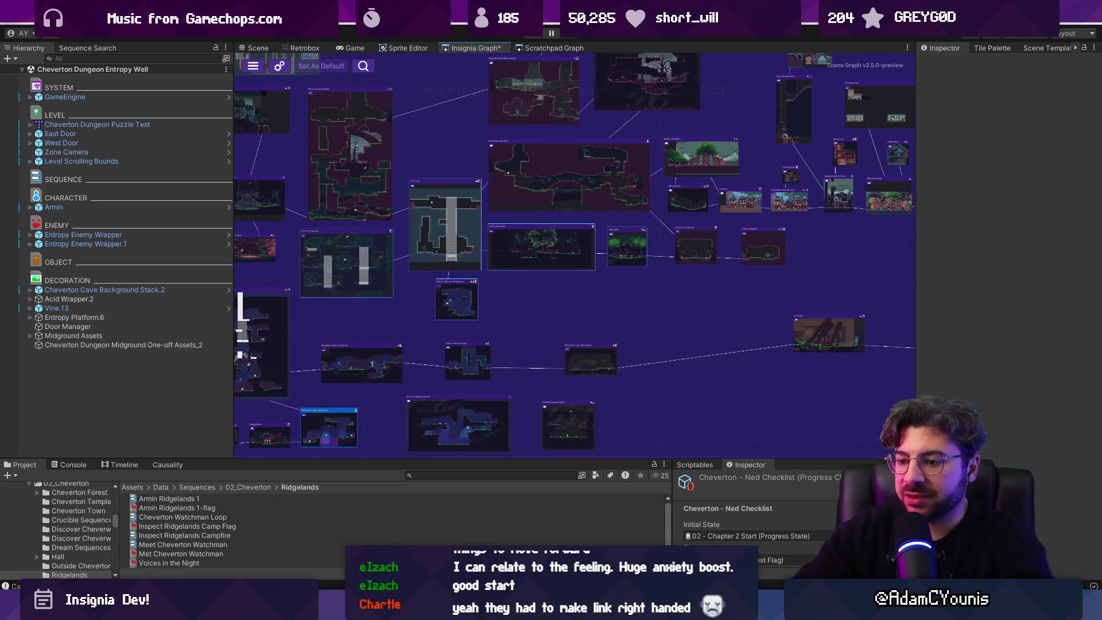
pyautogui.hotkey('alt', 'Tab')
pyautogui.scroll(5, 516, 406)
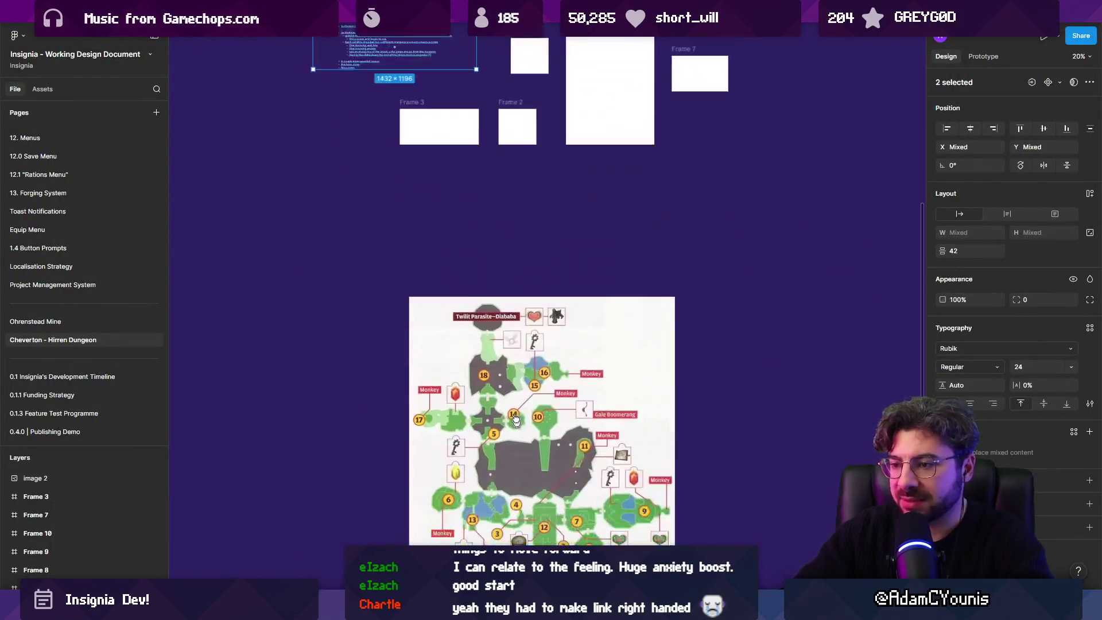
# Step: Duplicate Frame 8 to its left as Frame 11 and widen it to 1764
pyautogui.scroll(-3, 514, 459)
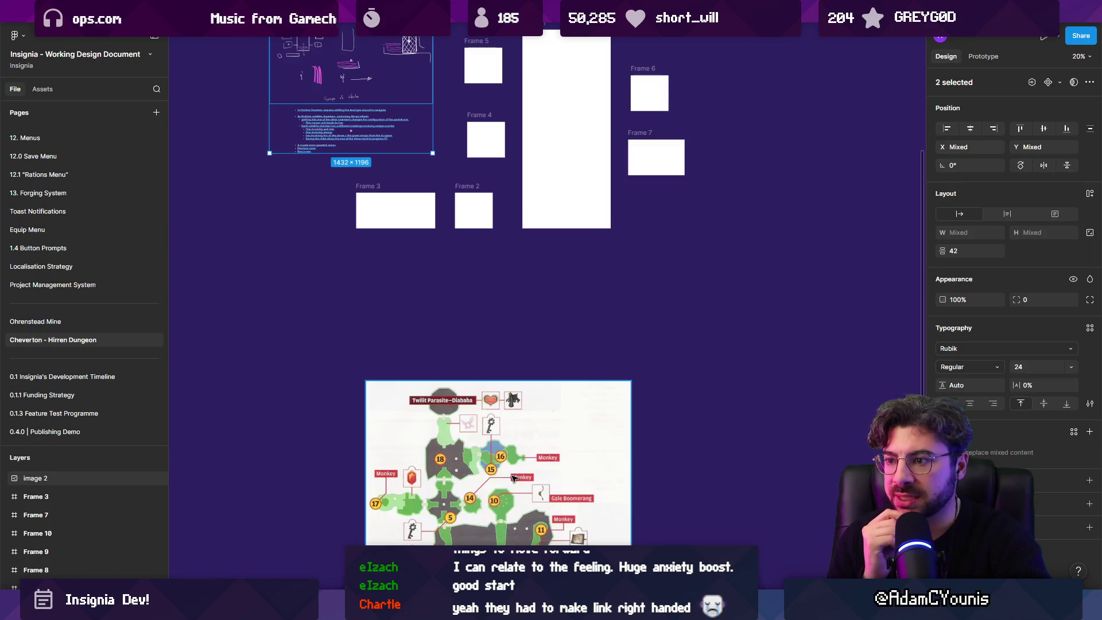
pyautogui.scroll(-3, 546, 254)
pyautogui.scroll(5, 547, 254)
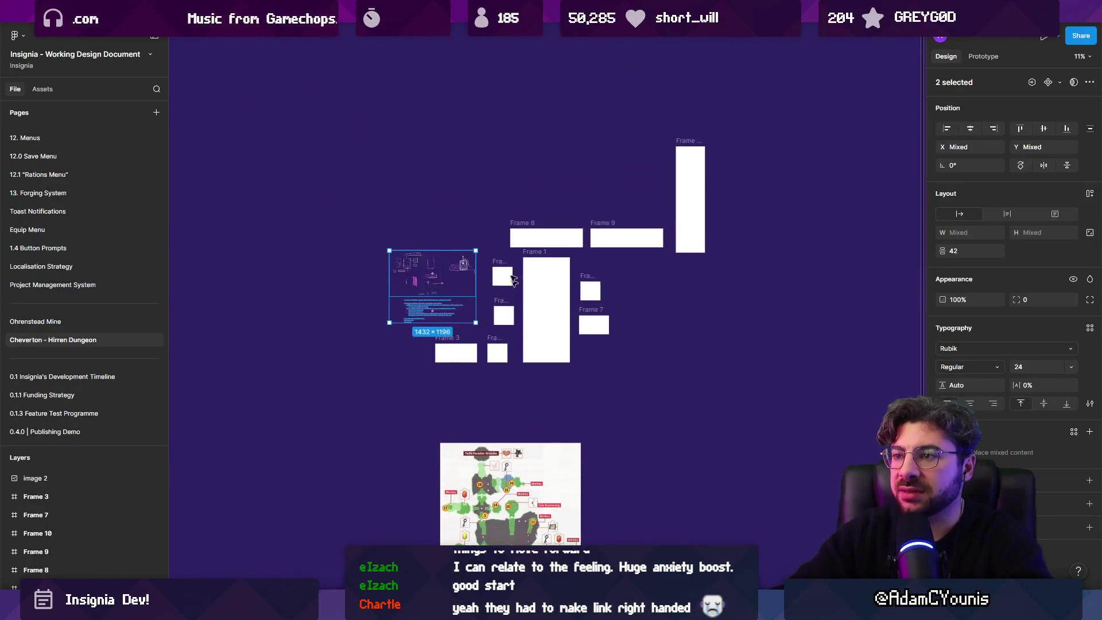
pyautogui.click(547, 254)
pyautogui.moveTo(591, 246)
pyautogui.mouseDown()
pyautogui.moveTo(364, 245)
pyautogui.moveTo(414, 246)
pyautogui.mouseUp()
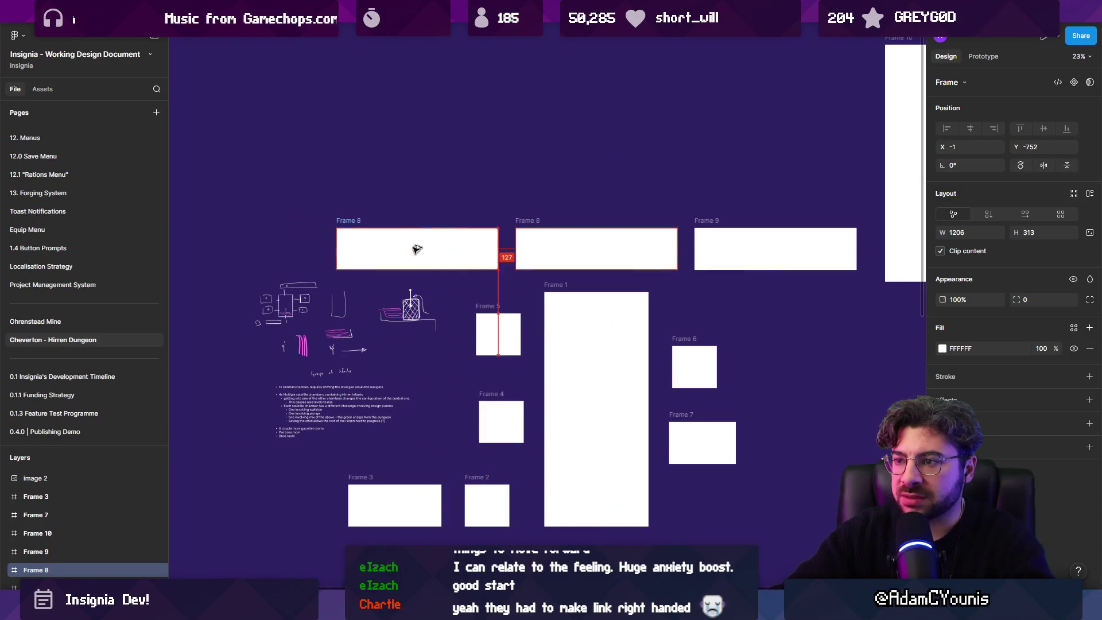
pyautogui.moveTo(331, 246); pyautogui.dragTo(262, 246)
# Step: Draw Frame 12 above Frame 11's left end, sized 302×993
pyautogui.hscroll(-3, 426, 248)
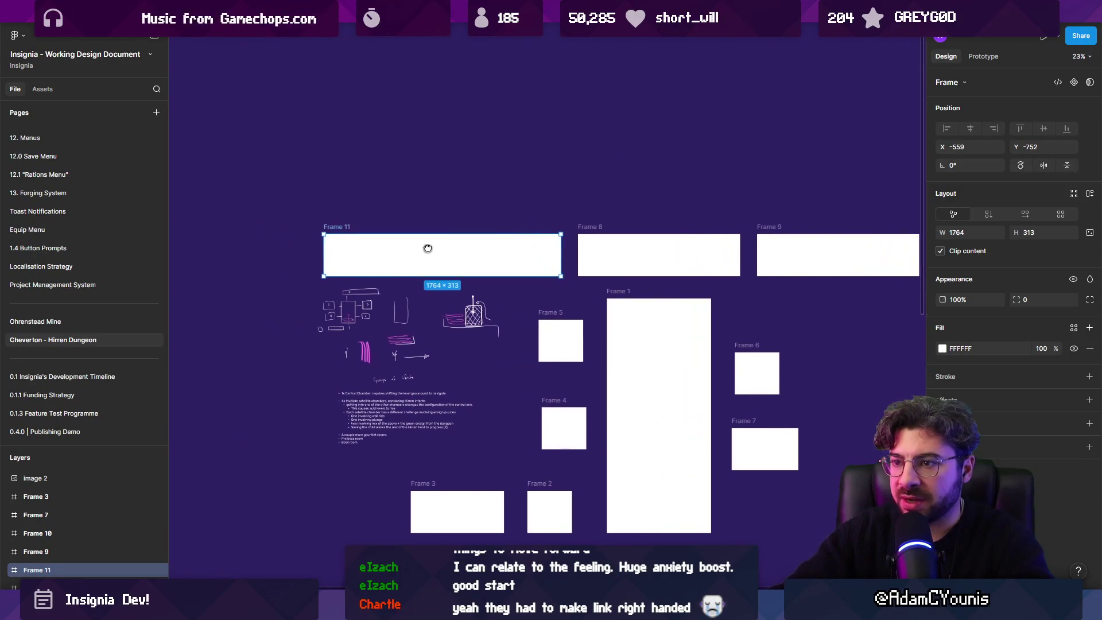
pyautogui.scroll(-2, 425, 248)
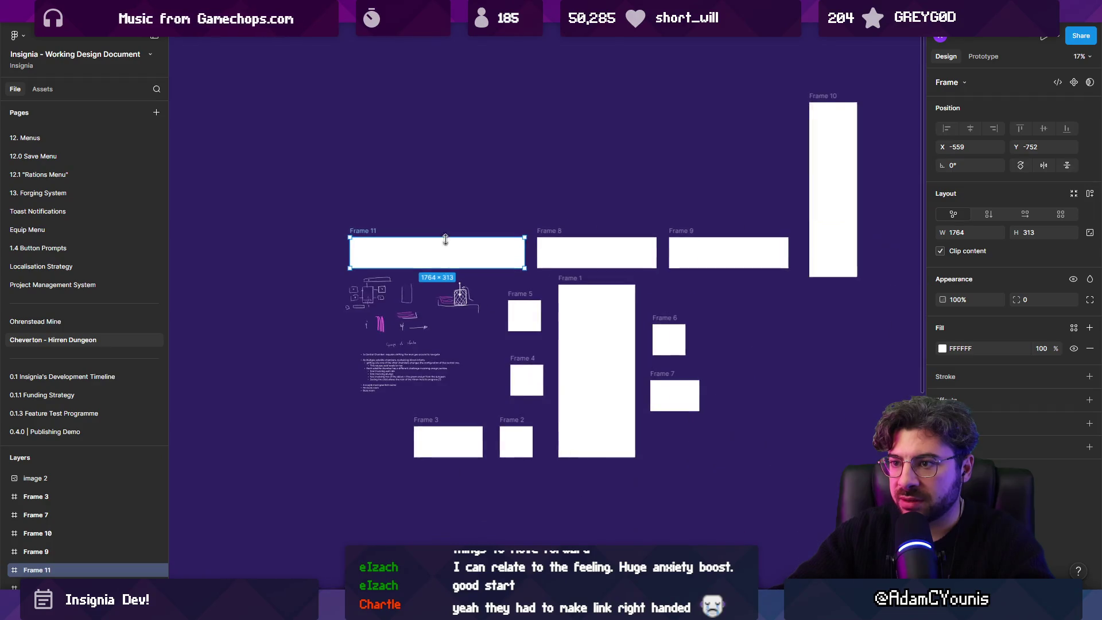
pyautogui.hscroll(2, 443, 238)
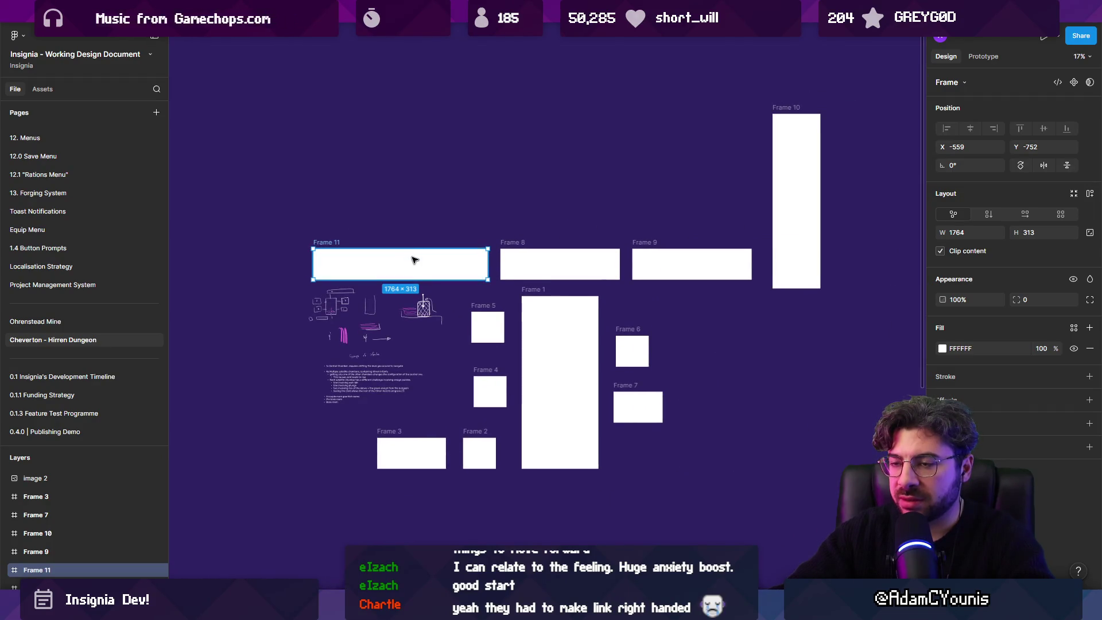
pyautogui.press('f')
pyautogui.moveTo(308, 232)
pyautogui.mouseDown()
pyautogui.moveTo(482, 199)
pyautogui.moveTo(369, 134)
pyautogui.mouseUp()
pyautogui.moveTo(372, 189)
pyautogui.mouseDown()
pyautogui.moveTo(338, 189)
pyautogui.moveTo(295, 237)
pyautogui.mouseUp()
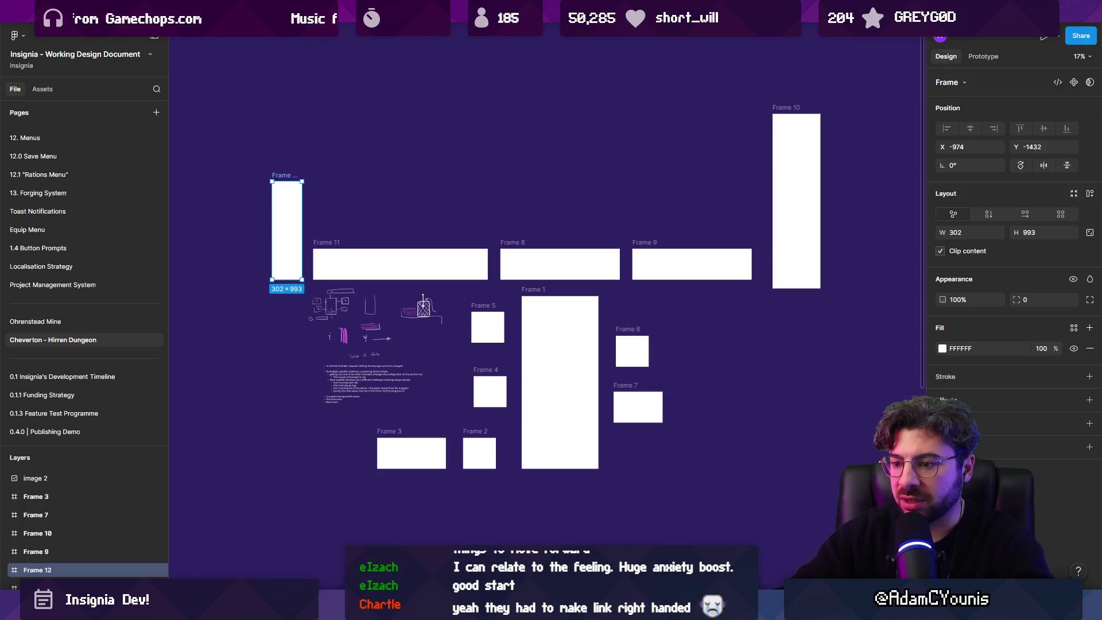
pyautogui.hotkey('ctrl', 'alt', 'e')
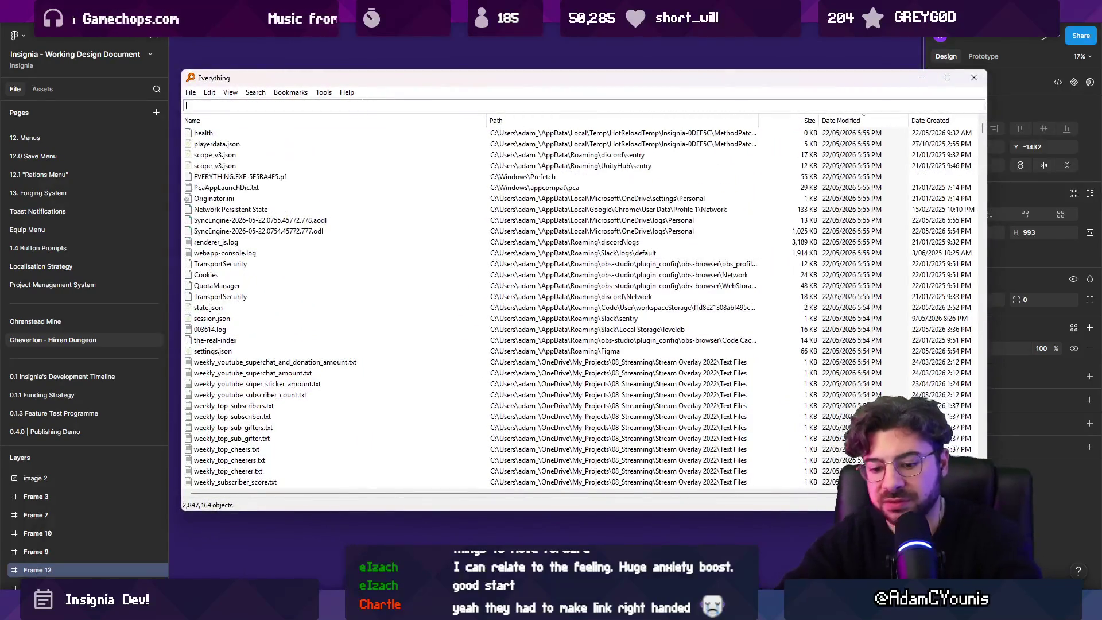
# Step: Search Everything for 'cheverton dungeon .ase' and open Cheverton Dungeon Midground One-off Assets.aseprite
pyautogui.write('hirren .ase')
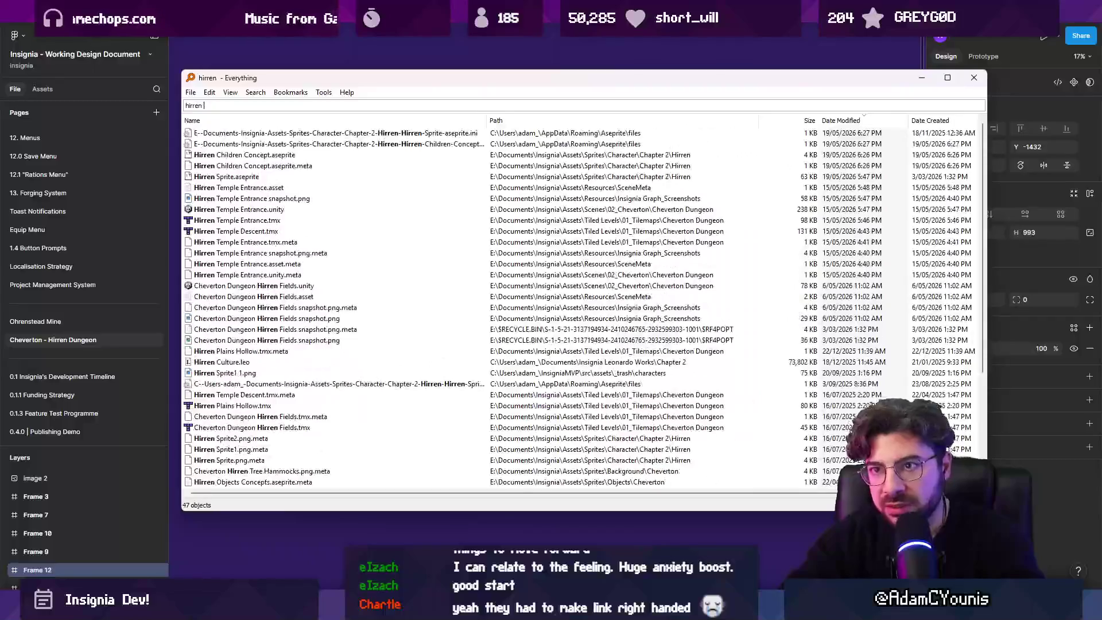
pyautogui.press('Down')
pyautogui.press('Down')
pyautogui.press('Down')
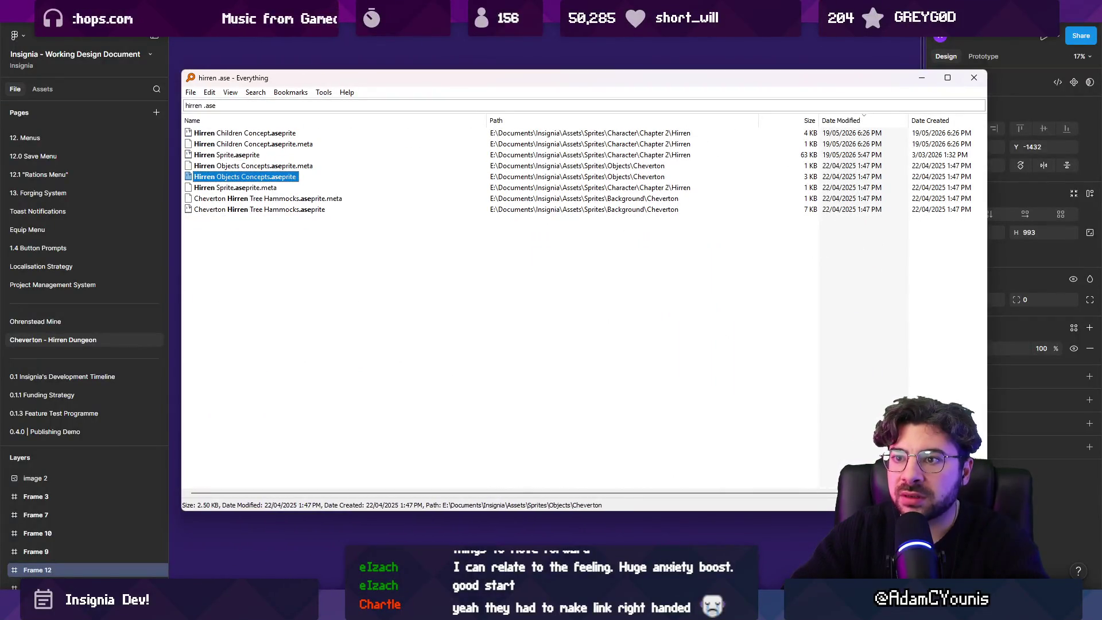
pyautogui.hotkey('ctrl', 'f')
pyautogui.write('cheverton ')
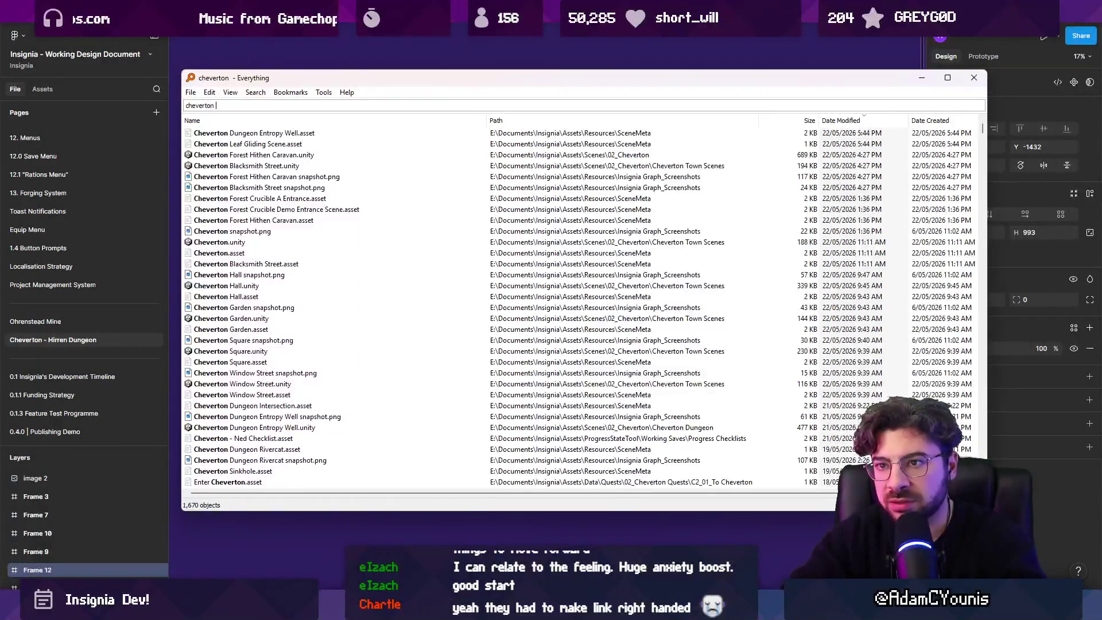
pyautogui.write('dungeon .ase')
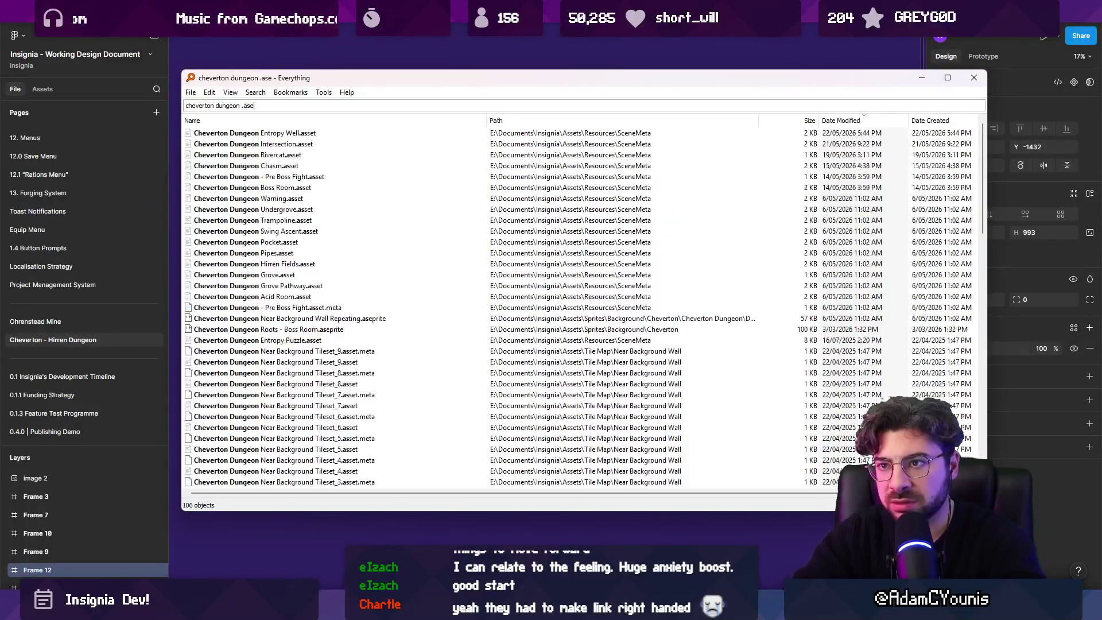
pyautogui.scroll(-2, 590, 262)
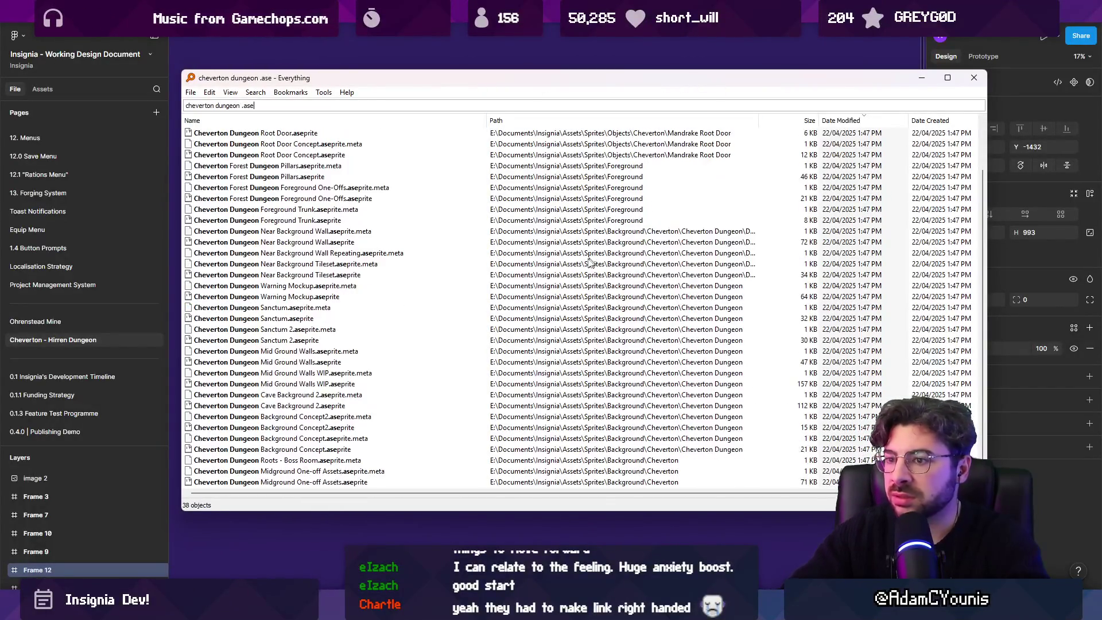
pyautogui.click(348, 482)
pyautogui.press('Return')
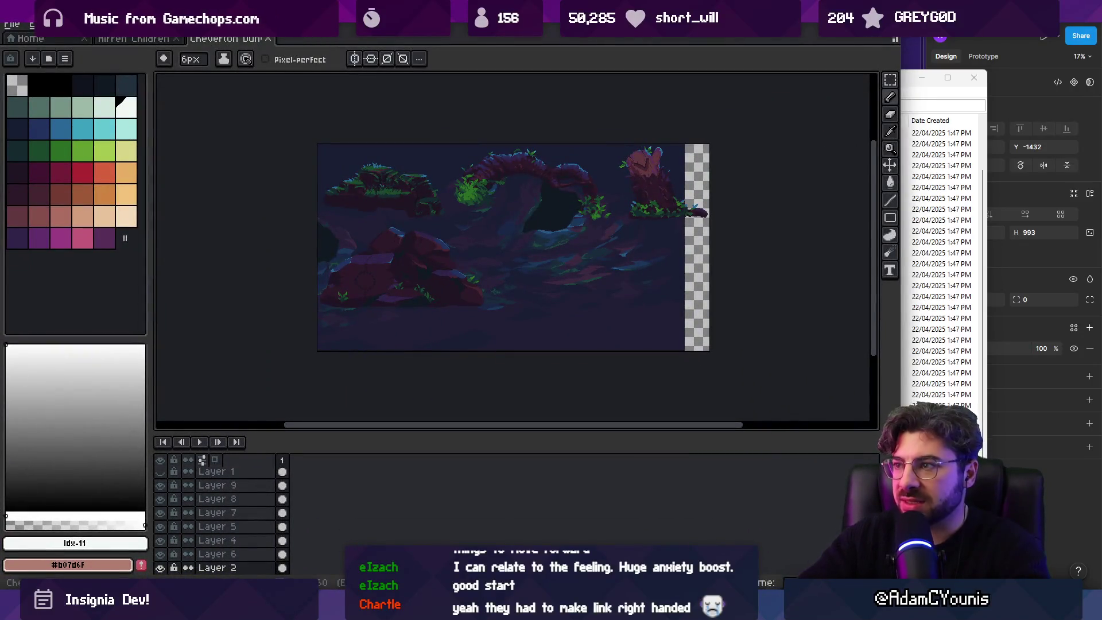
# Step: Flip through the Figma board and Unity graph, ending back on the Aseprite dungeon sprite
pyautogui.hotkey('alt', 'Tab')
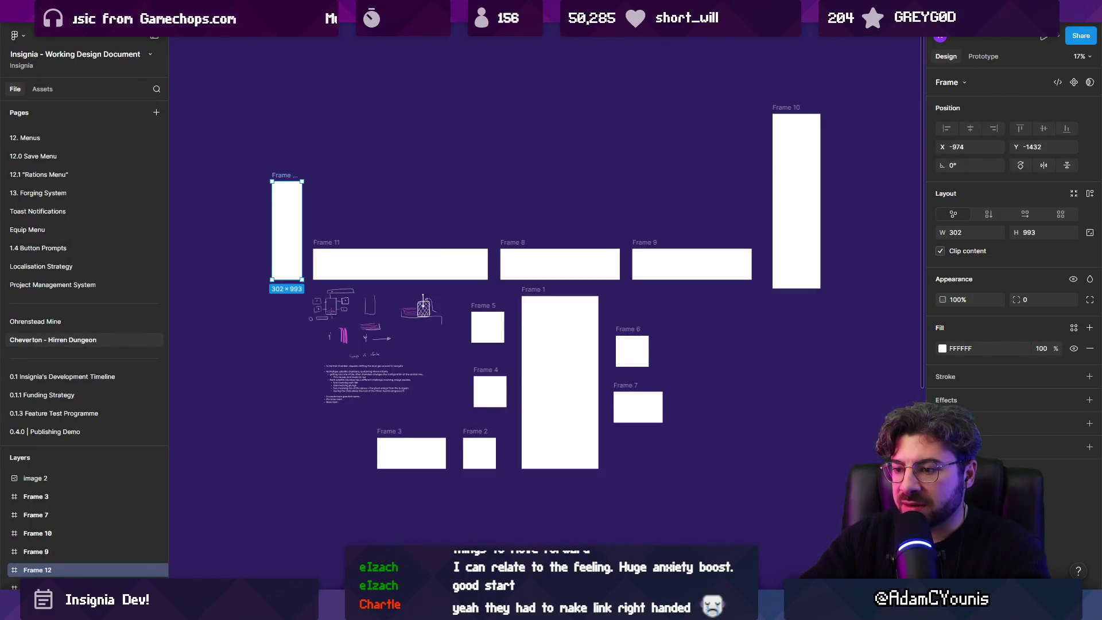
pyautogui.hotkey('alt', 'Tab')
pyautogui.hotkey('alt', 'Tab')
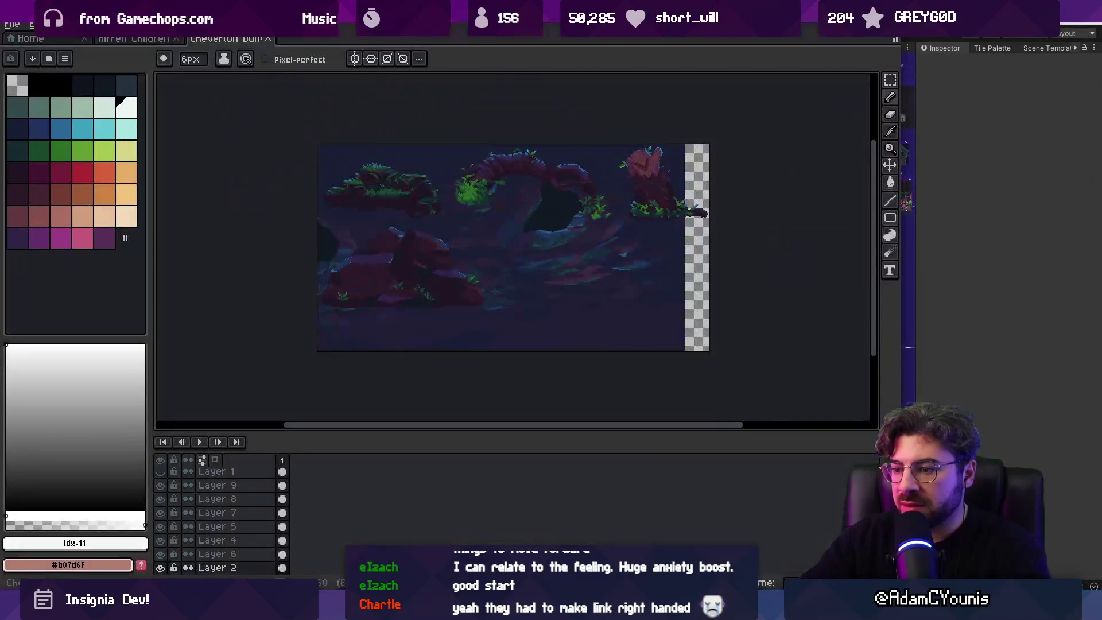
pyautogui.hotkey('alt', 'Tab')
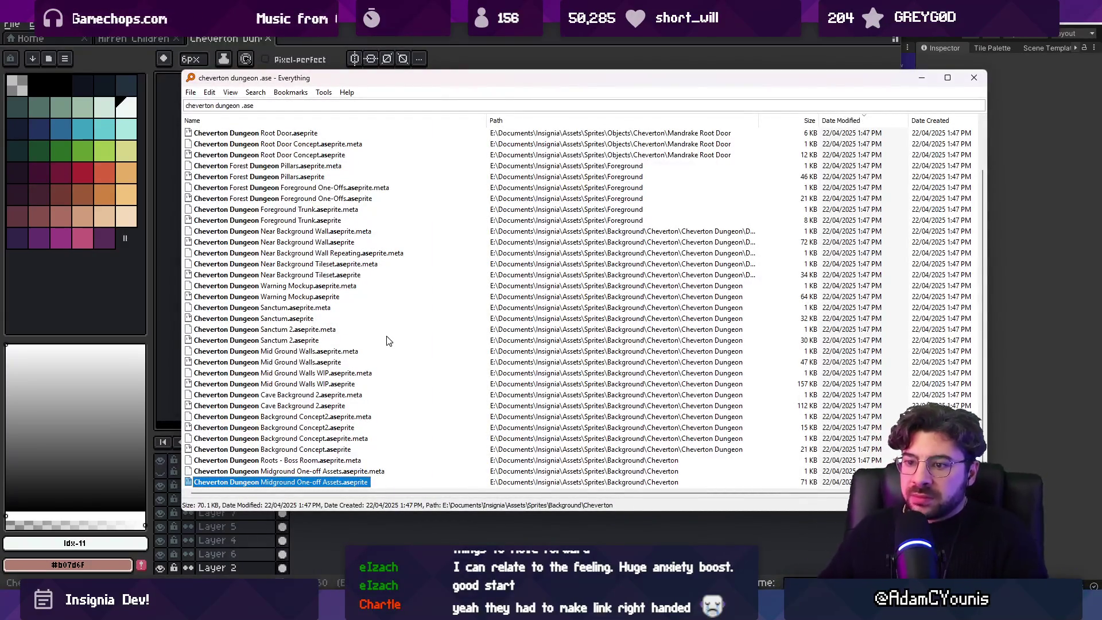
# Step: Open Cheverton Dungeon Mid Ground Walls WIP.aseprite in Aseprite from the search results
pyautogui.doubleClick(322, 460)
pyautogui.doubleClick(477, 325)
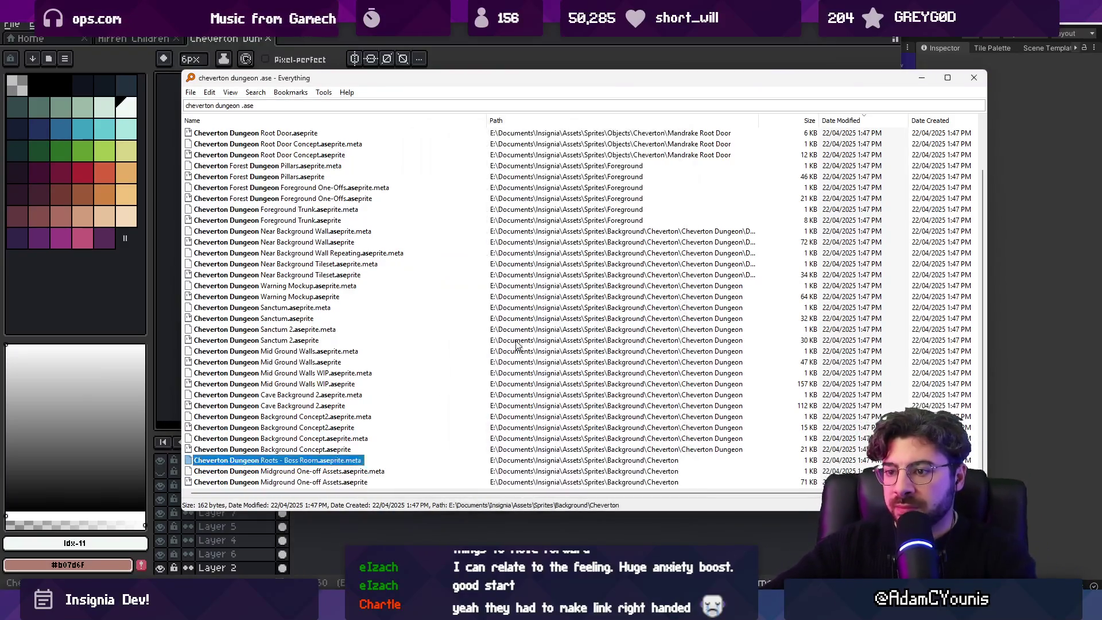
pyautogui.click(288, 105)
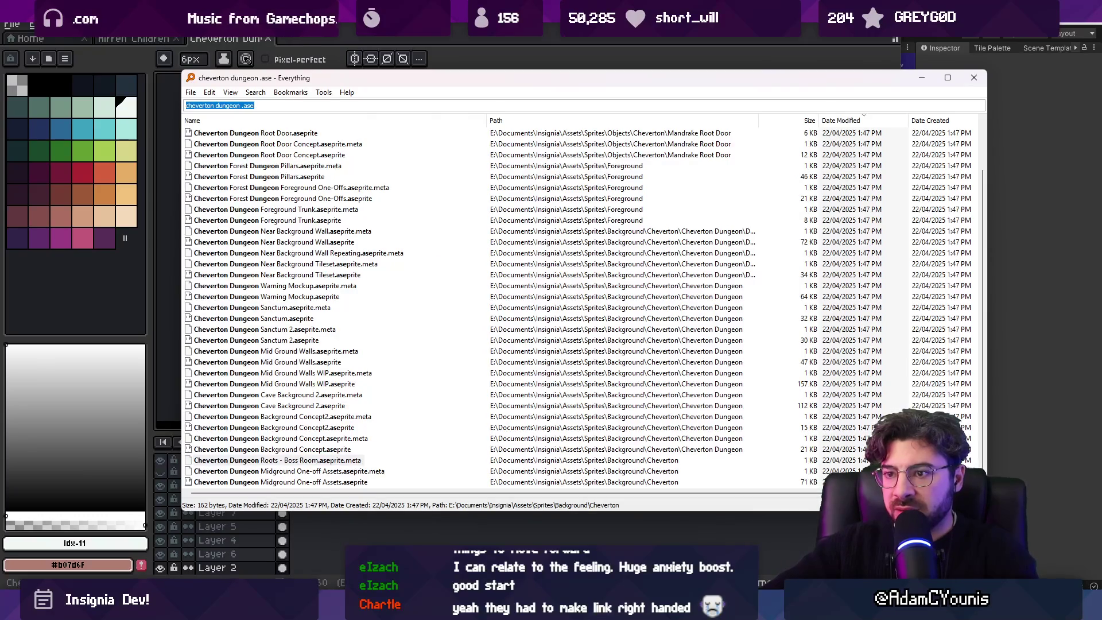
pyautogui.click(339, 372)
pyautogui.click(361, 383)
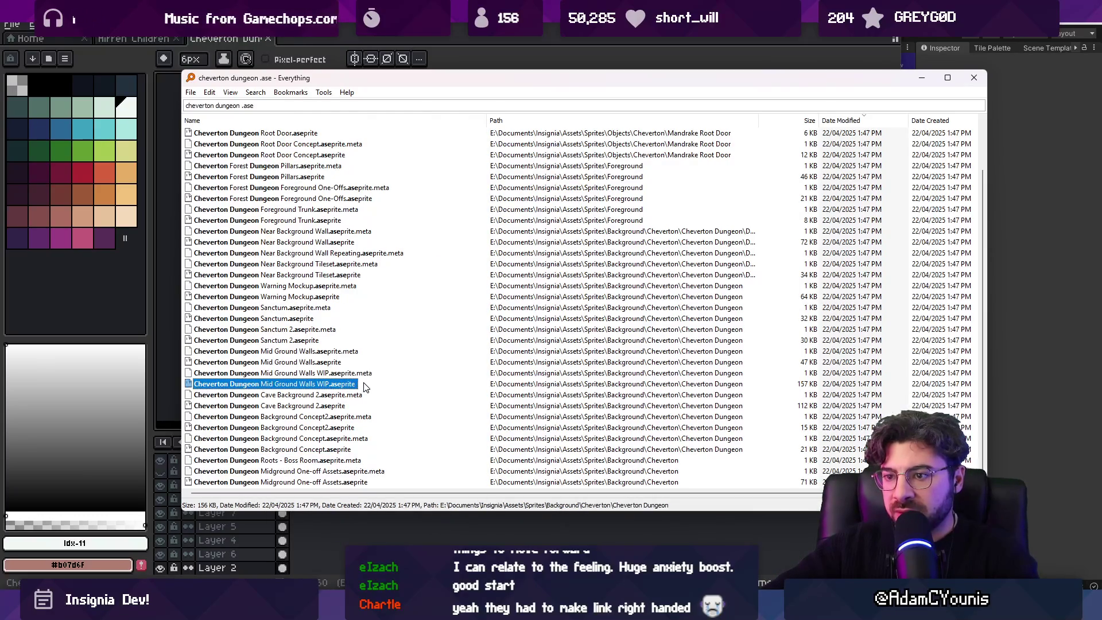
pyautogui.doubleClick(340, 406)
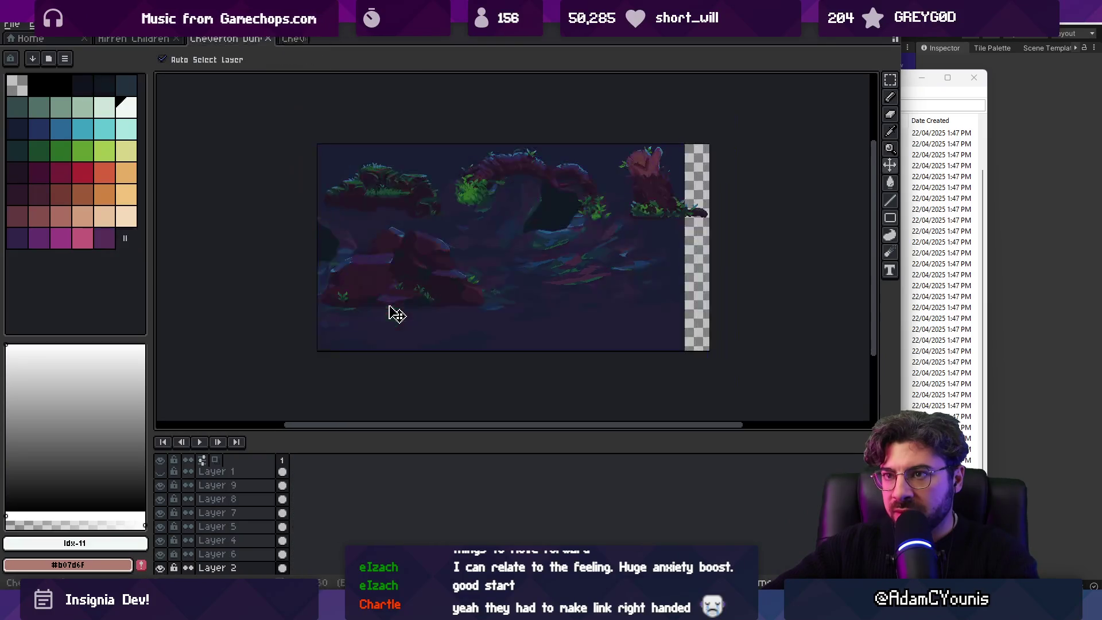
# Step: Compare the Walls sprite with the Unity graph, then close it in Aseprite
pyautogui.hotkey('alt', 'Tab')
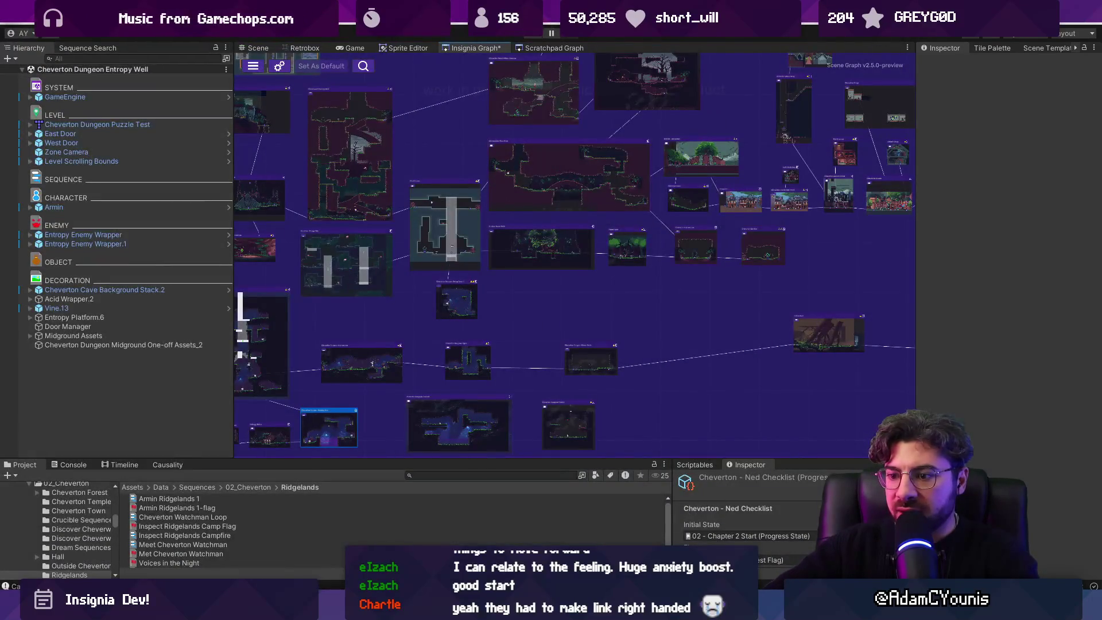
pyautogui.hotkey('alt', 'Tab')
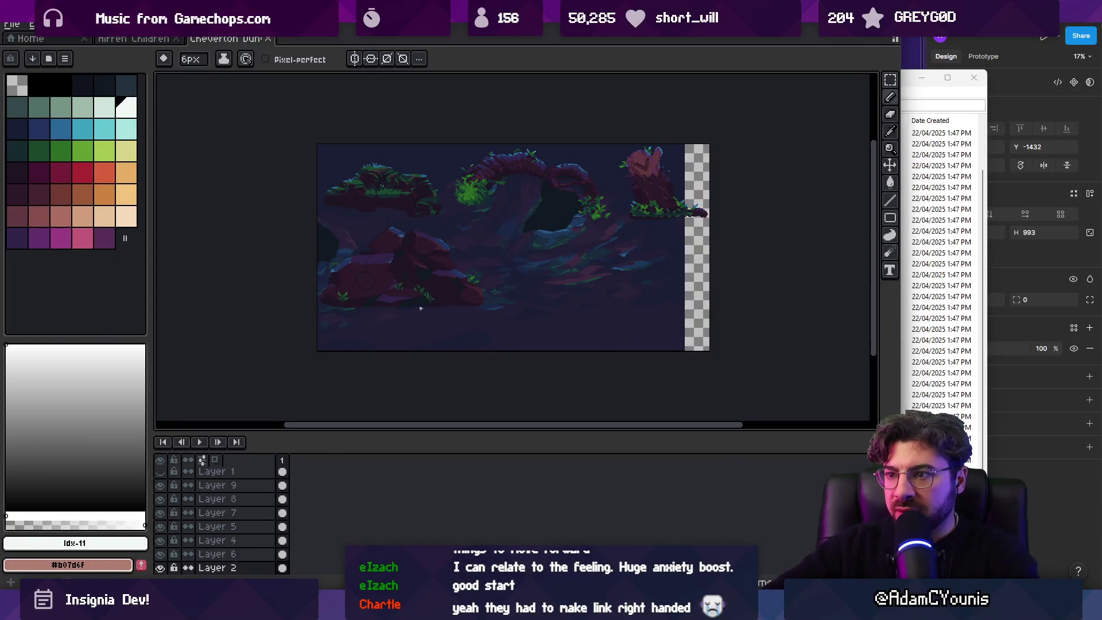
pyautogui.scroll(2, 421, 308)
pyautogui.scroll(-2, 423, 295)
pyautogui.press('ctrl')
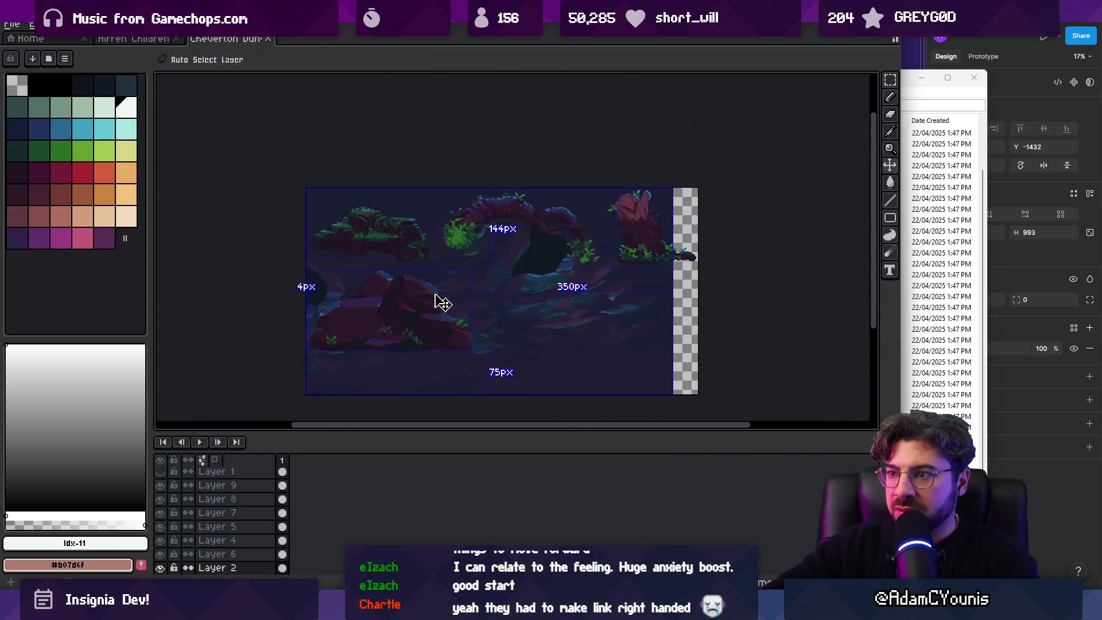
pyautogui.hotkey('ctrl', 'w')
# Step: Open the Cheverton Dungeon Warning Mockup.aseprite from Everything, then close it
pyautogui.hotkey('alt', 'Tab')
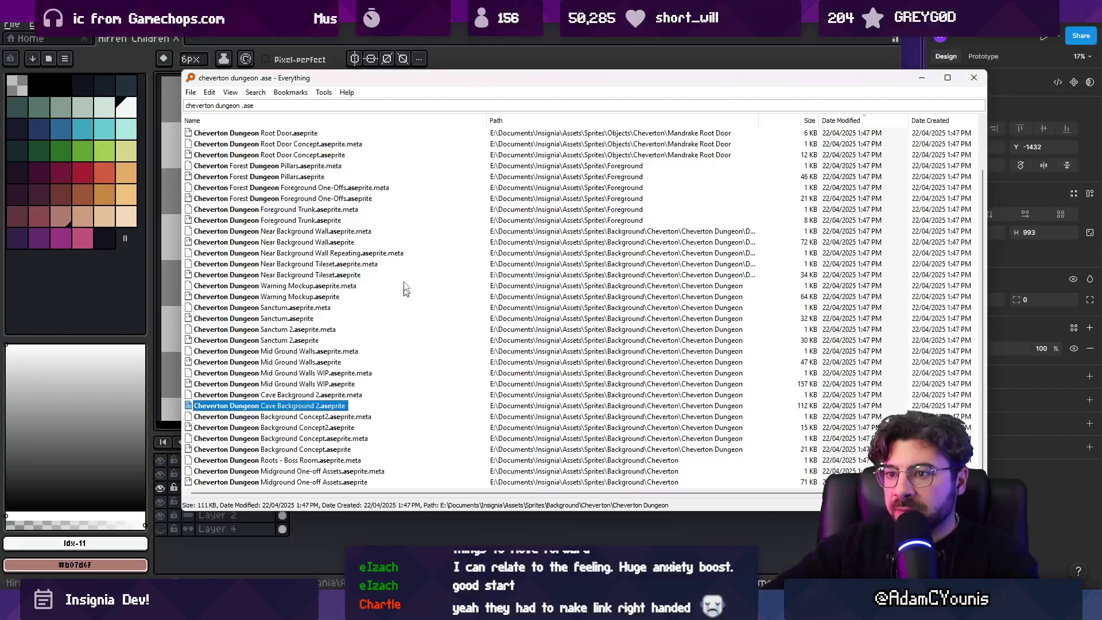
pyautogui.click(274, 105)
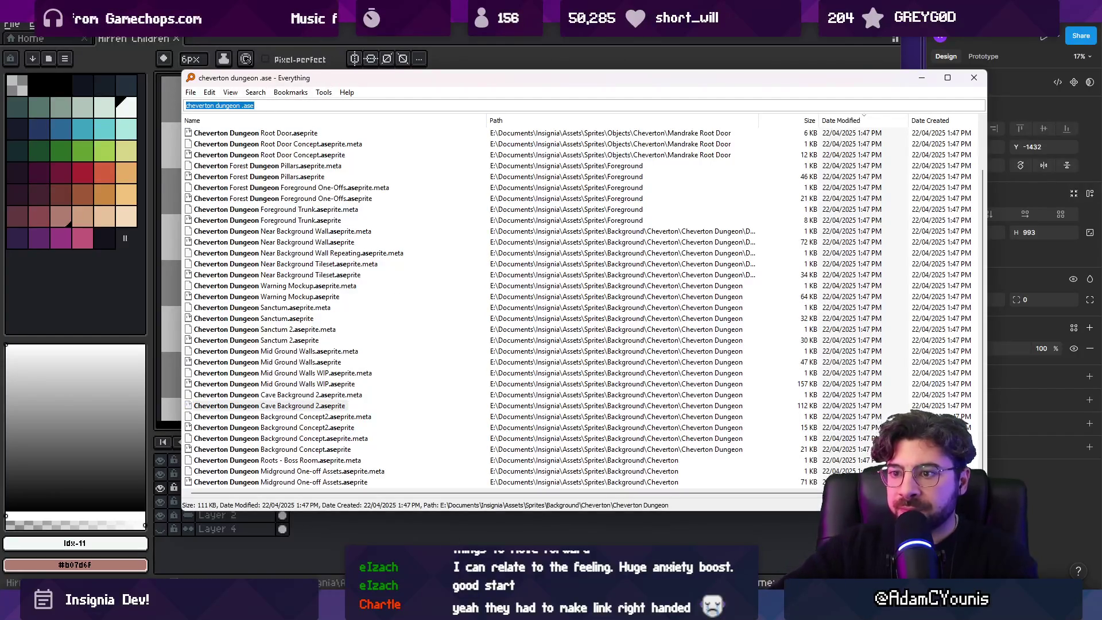
pyautogui.press('Down')
pyautogui.press('Down')
pyautogui.press('Down')
pyautogui.press('Down')
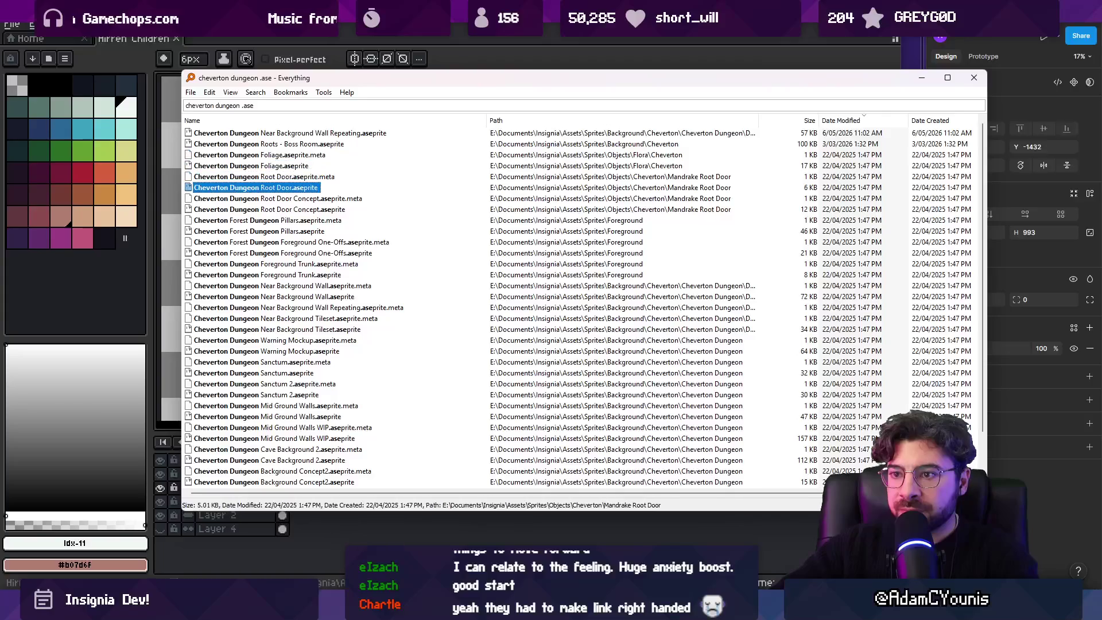
pyautogui.press('Down')
pyautogui.press('Down')
pyautogui.press('Down')
pyautogui.press('Return')
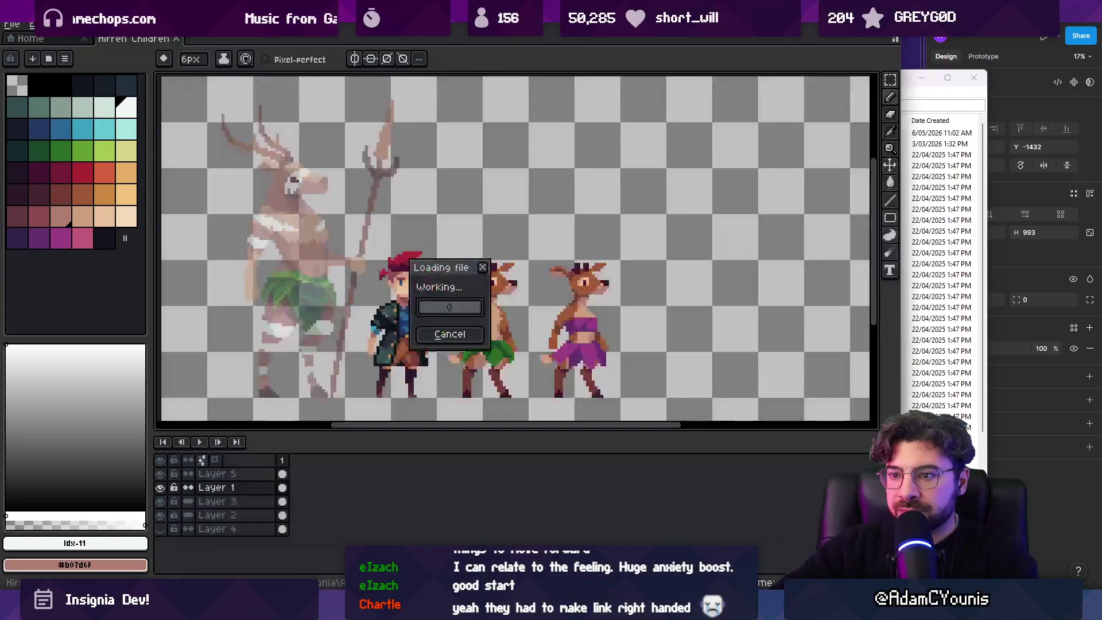
pyautogui.hotkey('ctrl', 'w')
pyautogui.hotkey('alt', 'Tab')
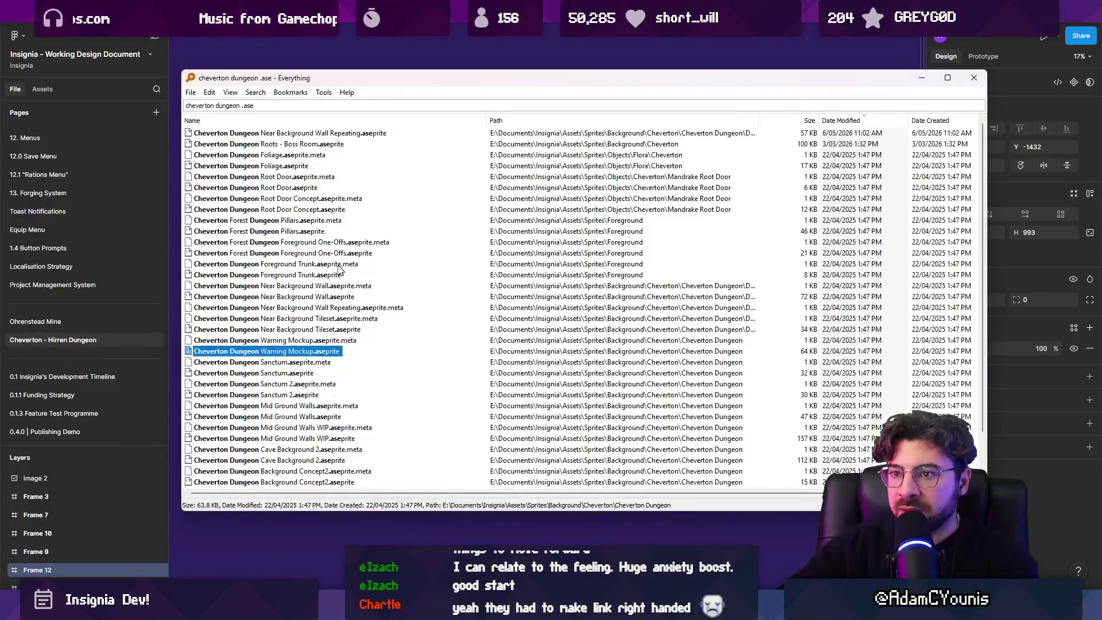
# Step: Search Everything for 'pillar .ase' and open the Forest Dungeon Pillars sprite in Aseprite
pyautogui.hotkey('ctrl', 'f')
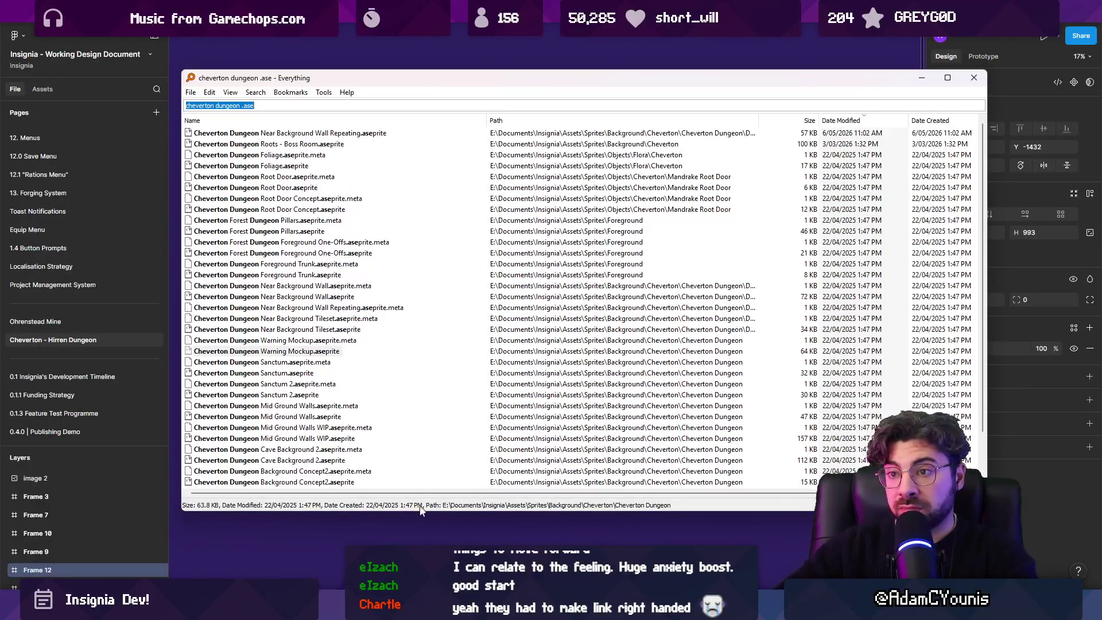
pyautogui.hotkey('alt', 'Tab')
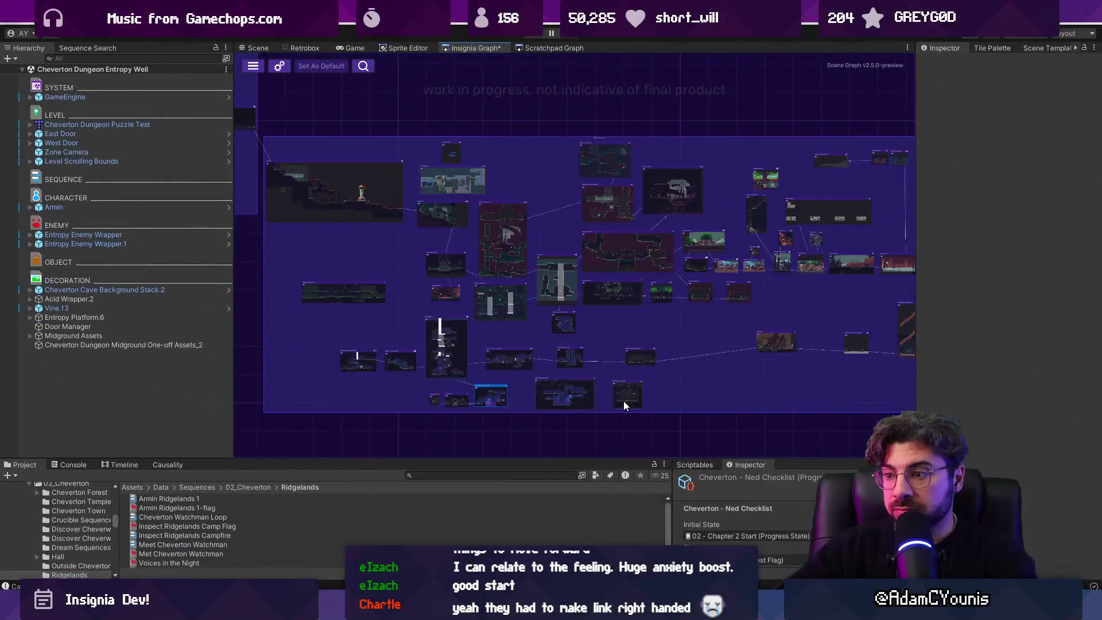
pyautogui.moveTo(438, 609)
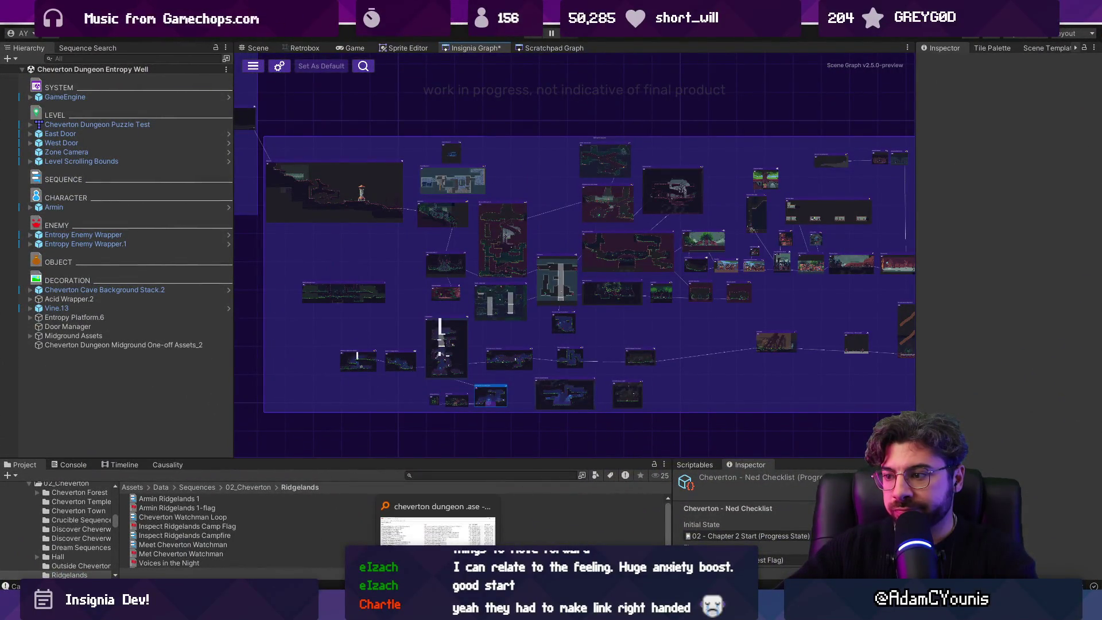
pyautogui.click(437, 529)
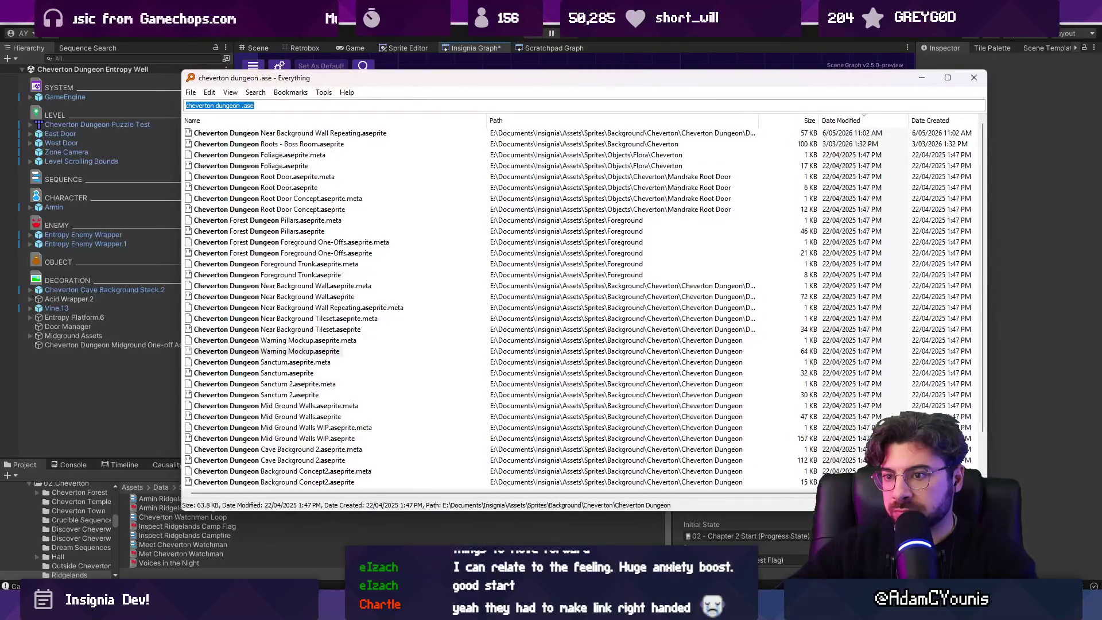
pyautogui.press('Tab')
pyautogui.press('p')
pyautogui.press('Tab')
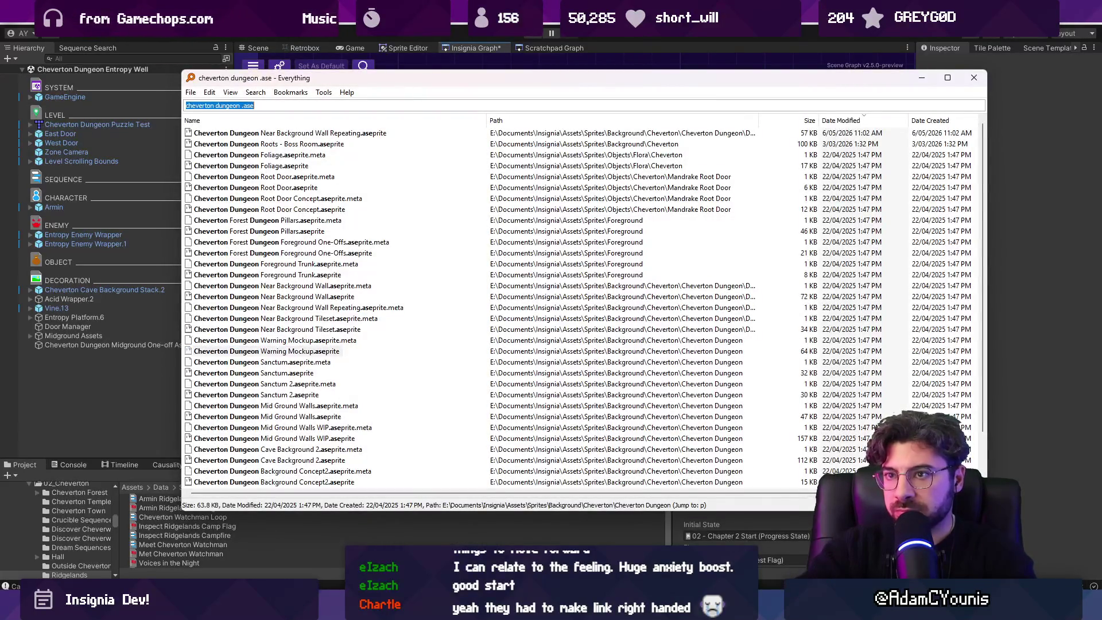
pyautogui.write('pillar .ase')
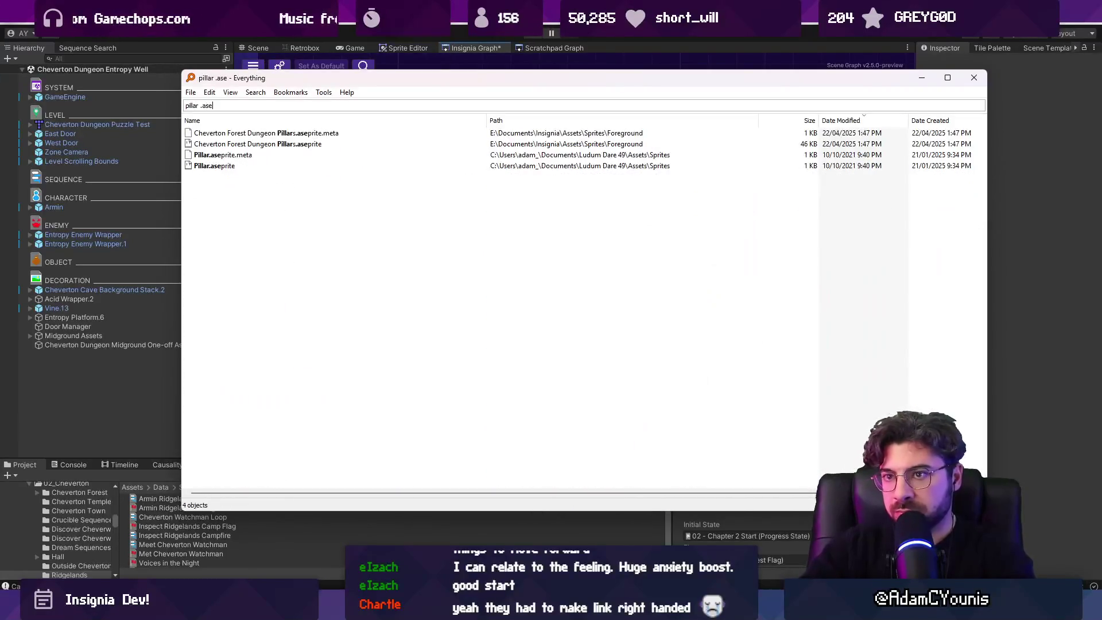
pyautogui.press('Down')
pyautogui.press('Down')
pyautogui.press('Return')
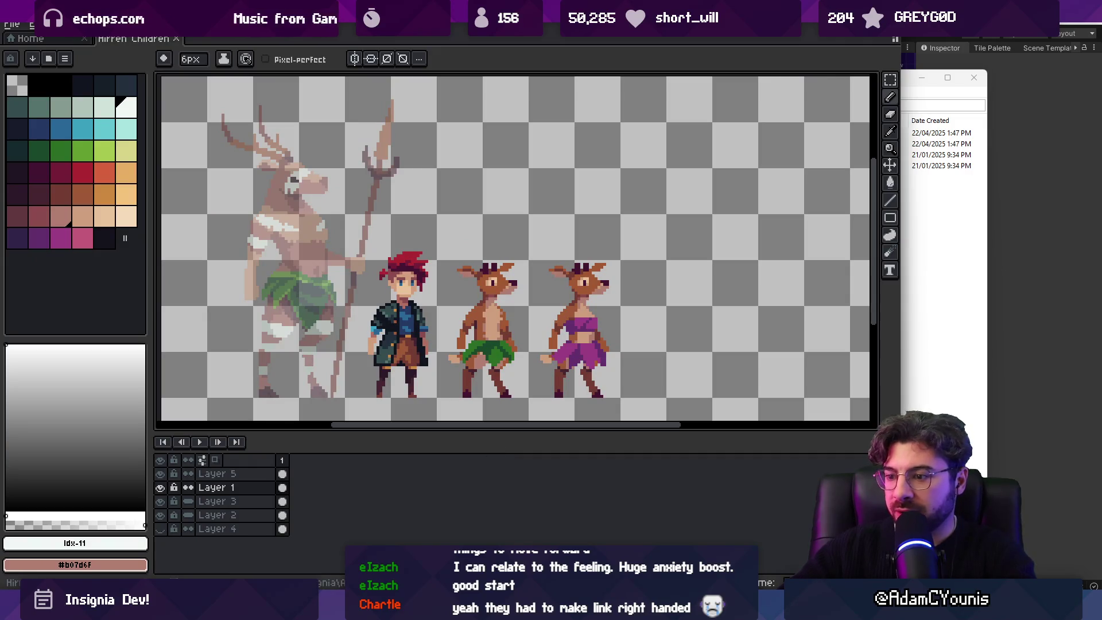
# Step: Back in Unity, search the project assets for 'bands'
pyautogui.hotkey('alt', 'Tab')
pyautogui.click(429, 475)
pyautogui.write('ba')
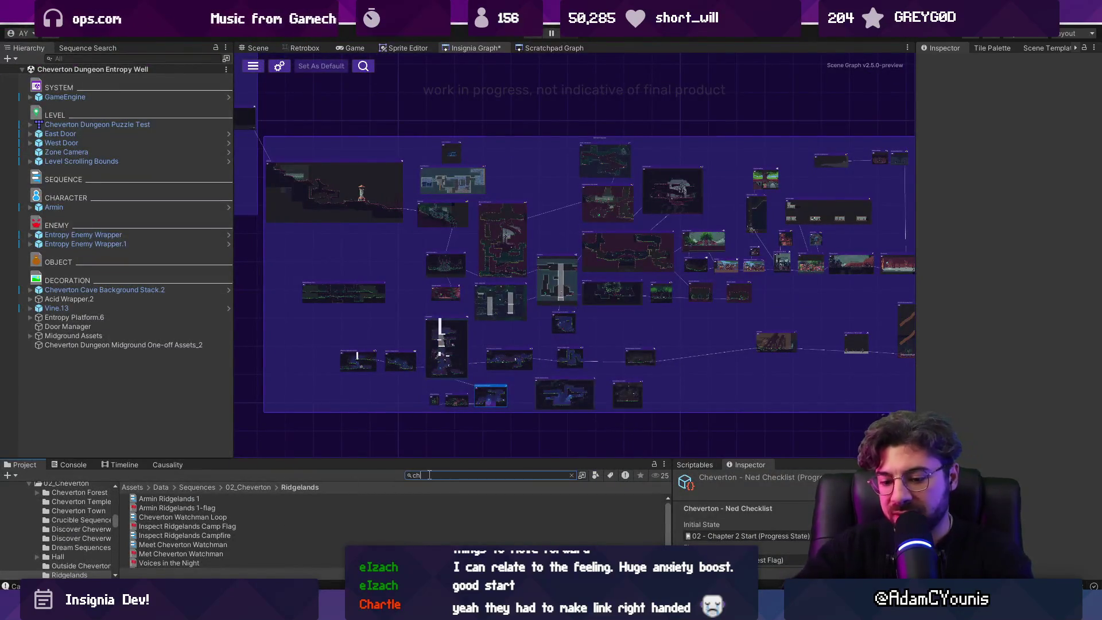
pyautogui.write('nds')
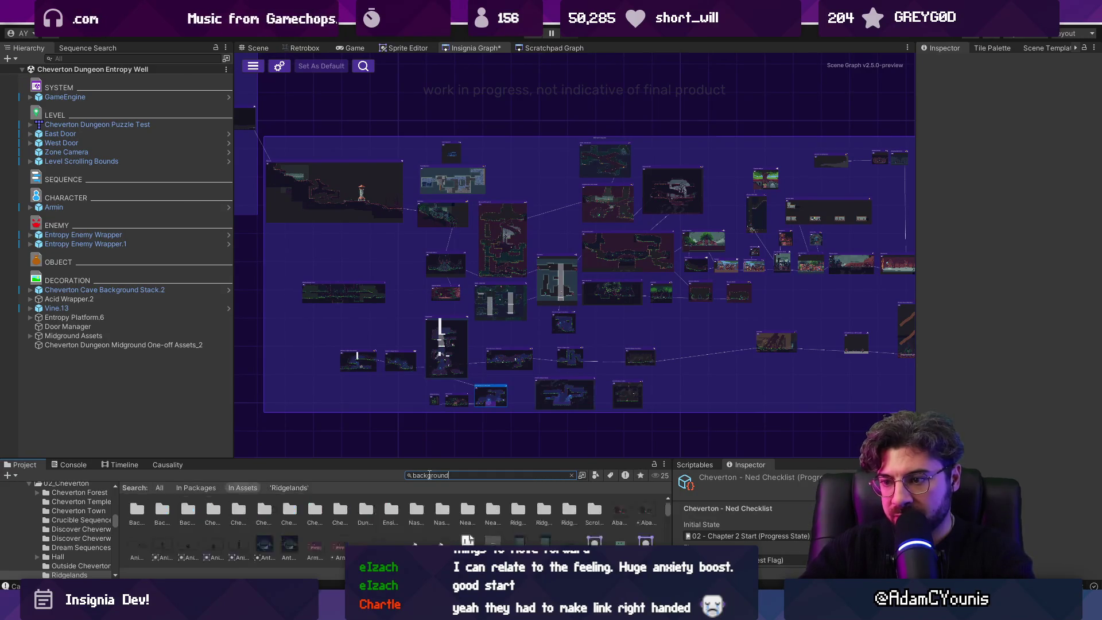
# Step: Enlarge the Project panel, search 'background', and open the Sprites/Background folder
pyautogui.moveTo(280, 459); pyautogui.dragTo(280, 344)
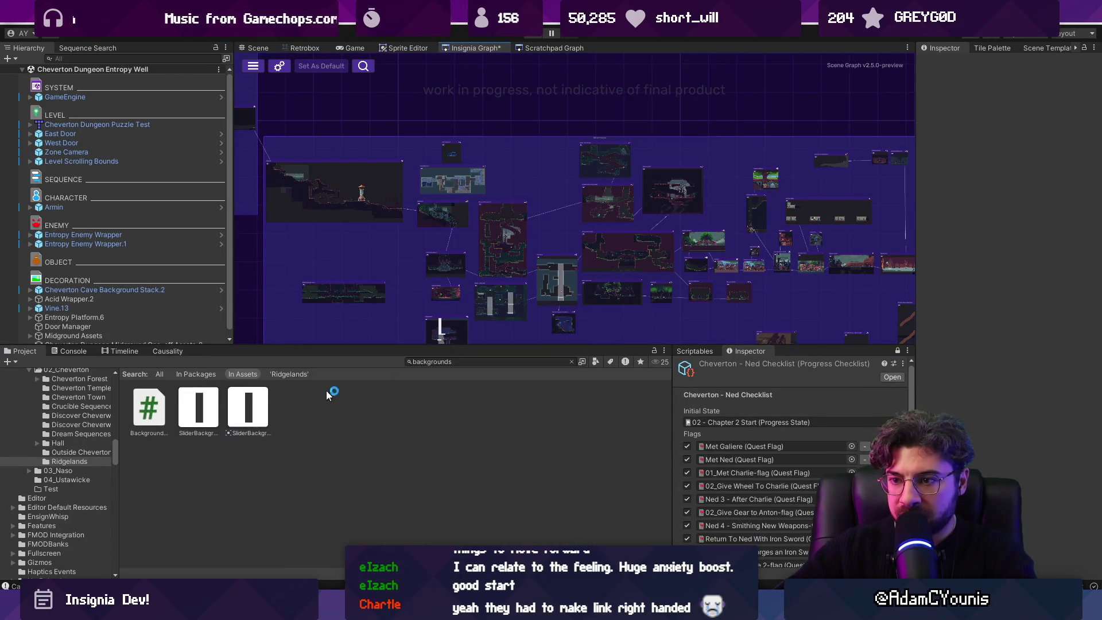
pyautogui.click(487, 363)
pyautogui.press('BackSpace')
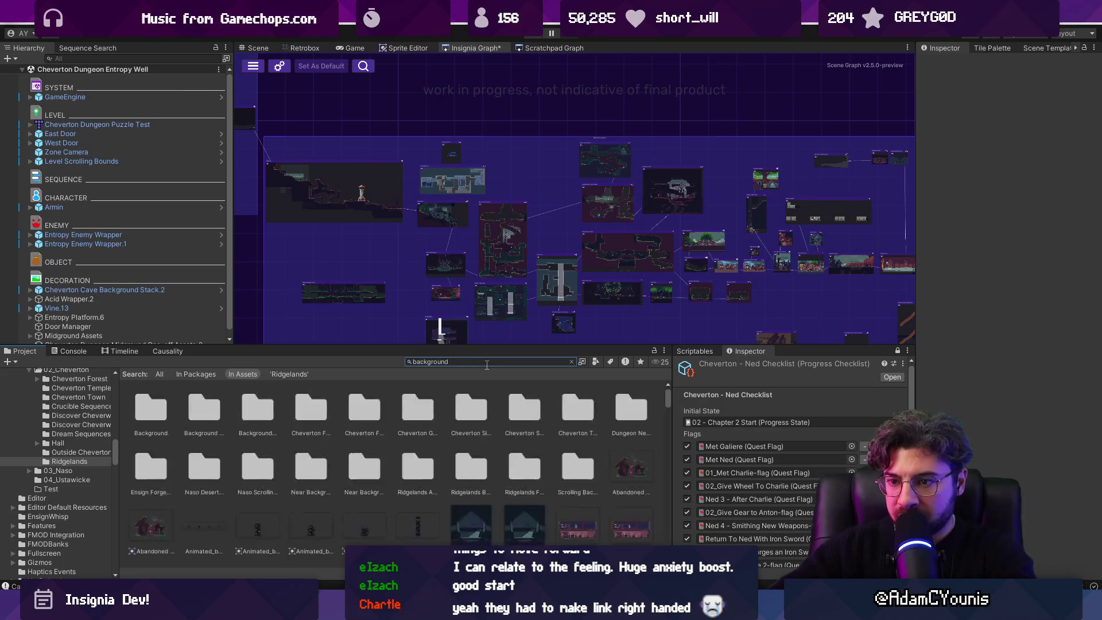
pyautogui.click(139, 418)
pyautogui.press('Right')
pyautogui.doubleClick(140, 417)
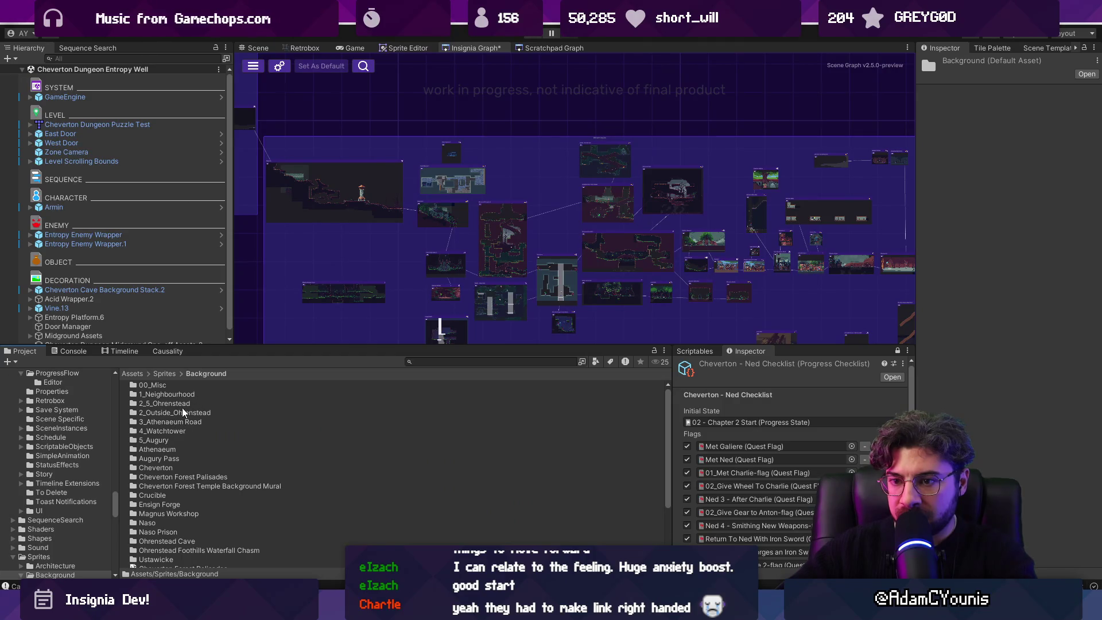
# Step: Open the Cheverton folder and then its Cheverton Dungeon subfolder
pyautogui.click(177, 414)
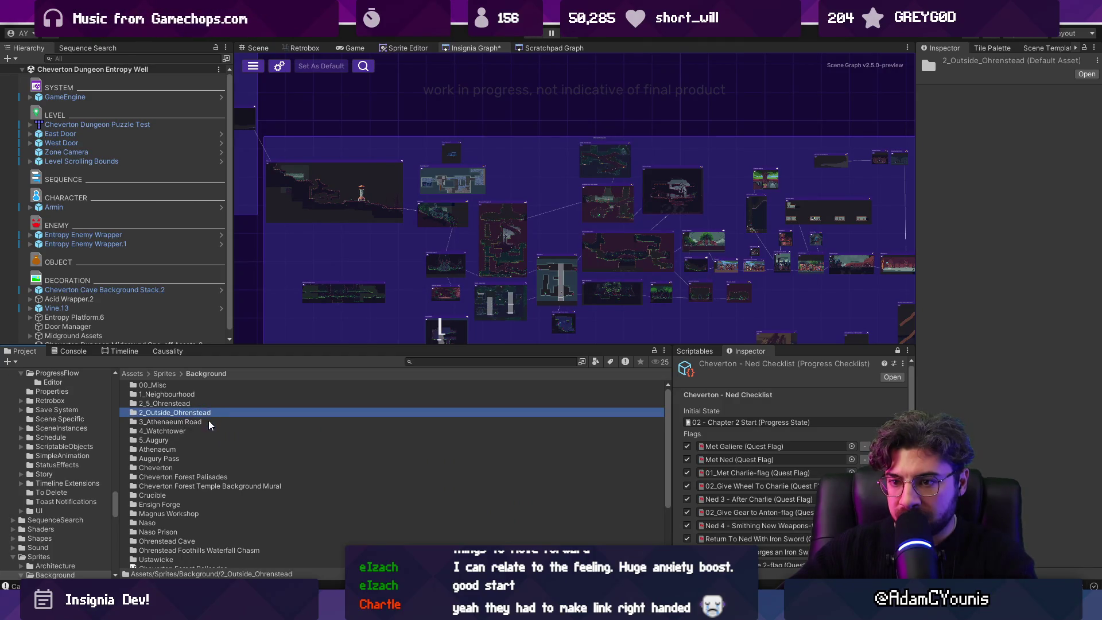
pyautogui.click(209, 423)
pyautogui.click(185, 468)
pyautogui.scroll(-3, 218, 470)
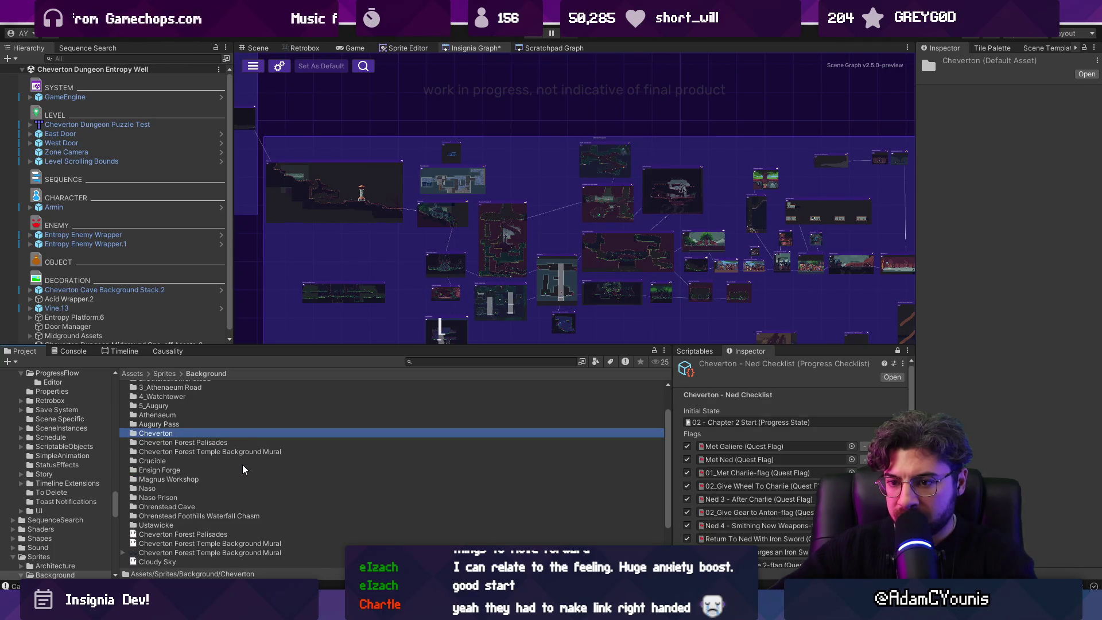
pyautogui.press('Return')
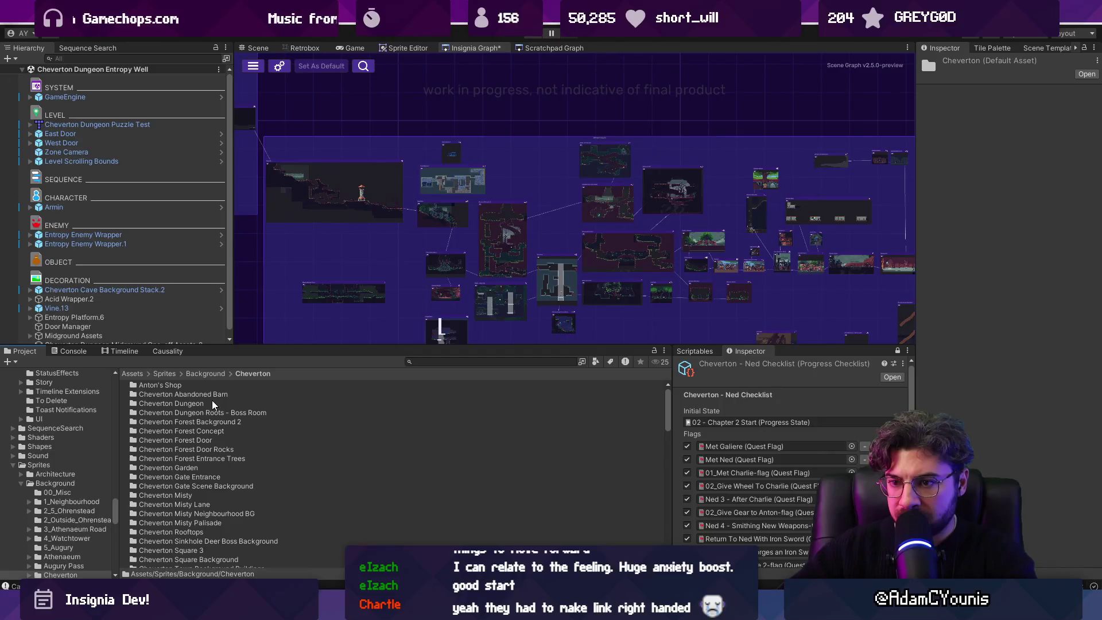
pyautogui.click(214, 402)
pyautogui.press('Return')
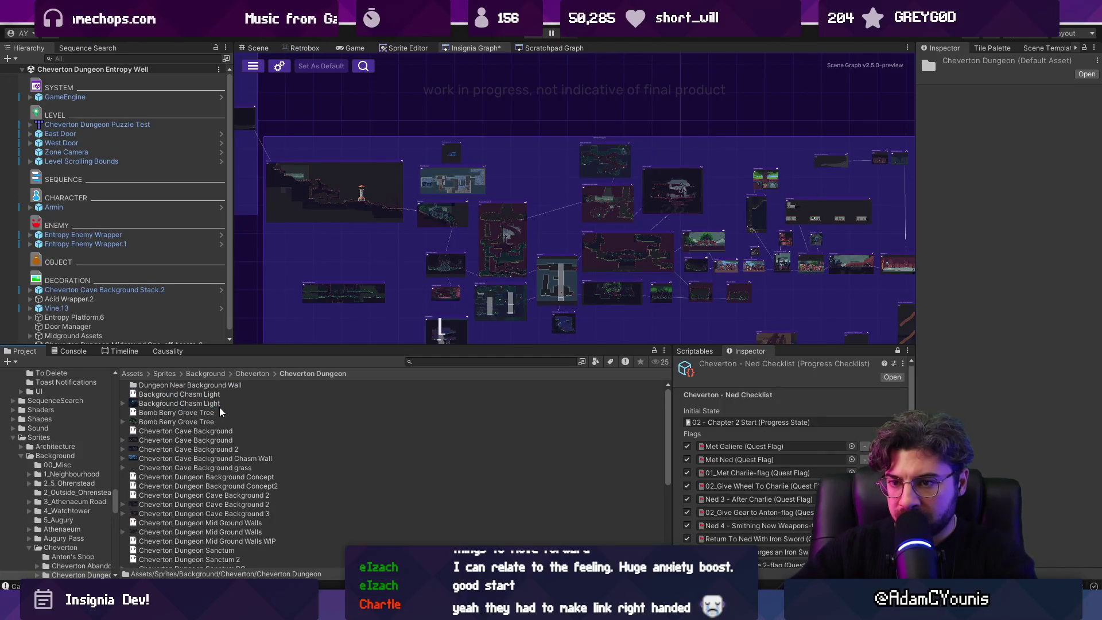
# Step: Scroll through the Cheverton Dungeon sprite thumbnails, then return to the Cheverton folder
pyautogui.keyDown('ctrl'); pyautogui.scroll(3, 287, 424); pyautogui.keyUp('ctrl')
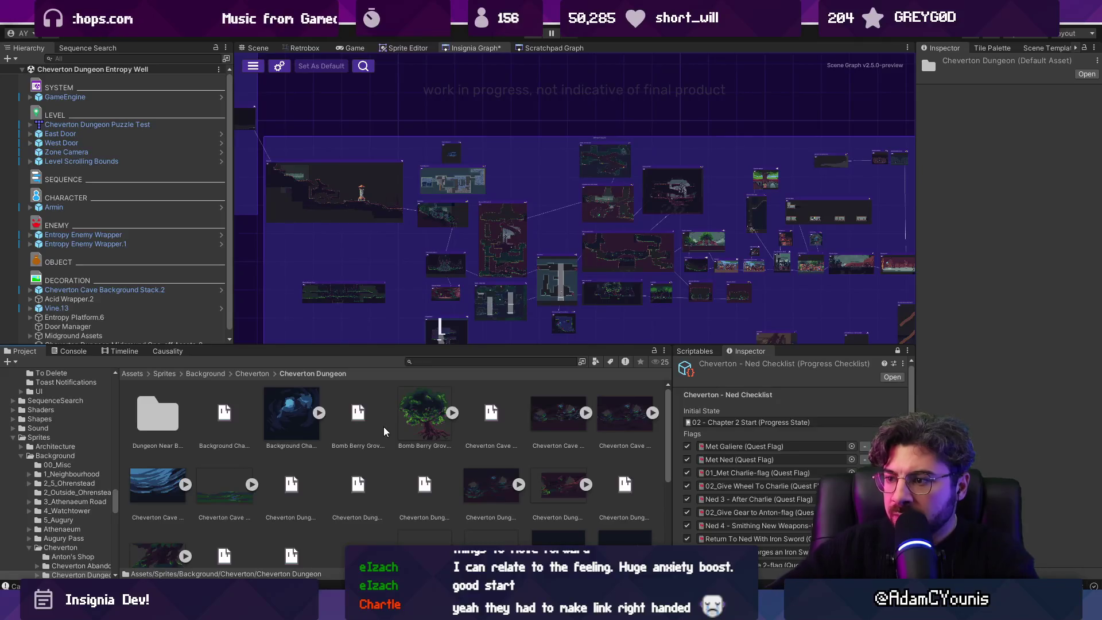
pyautogui.scroll(-3, 380, 429)
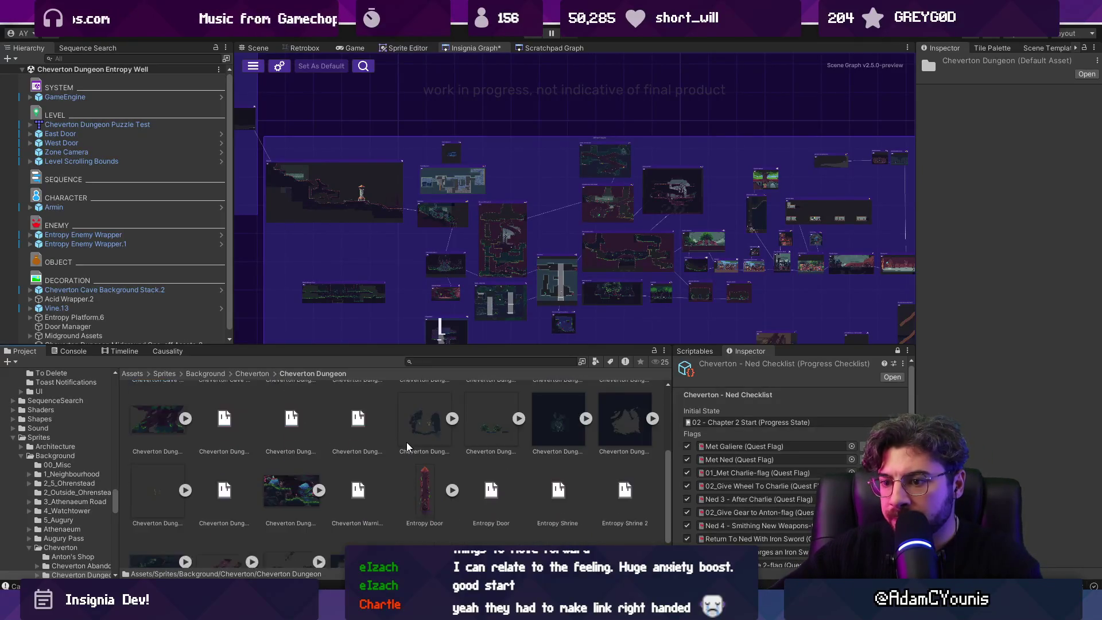
pyautogui.scroll(3, 386, 492)
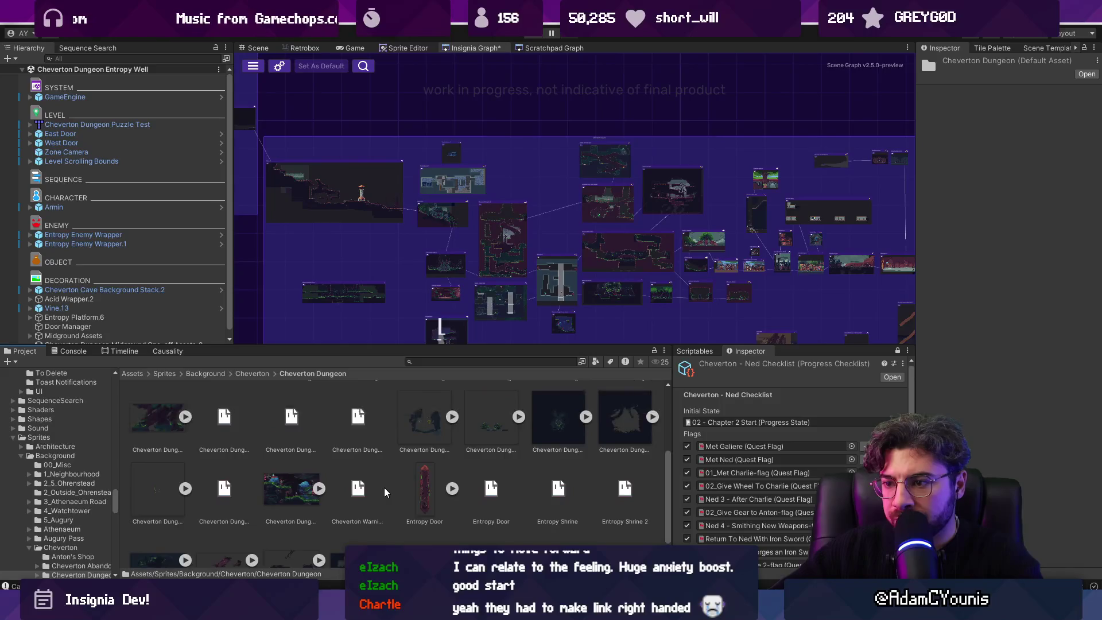
pyautogui.scroll(1, 385, 492)
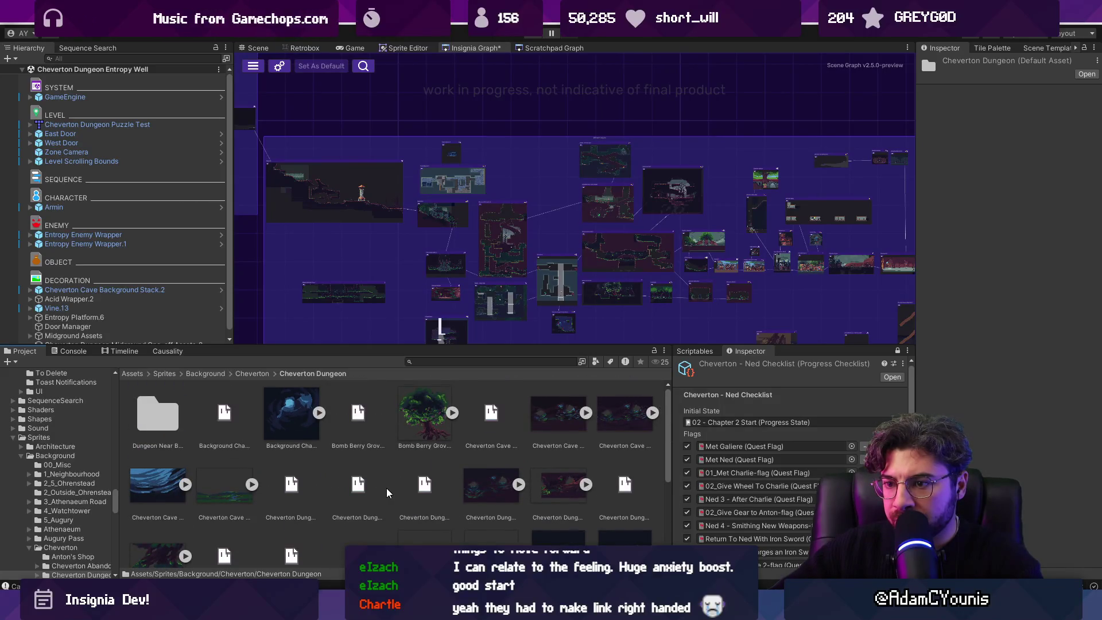
pyautogui.click(260, 376)
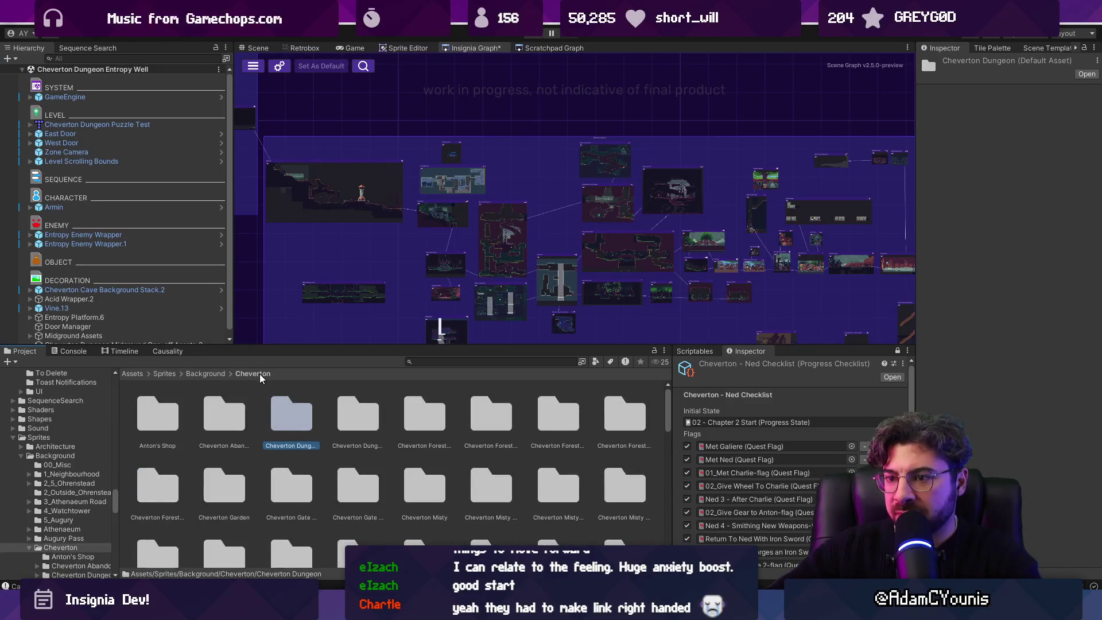
# Step: Open the Cheverton Forest Entrance Trees folder, then go back up to the Cheverton folder
pyautogui.click(361, 429)
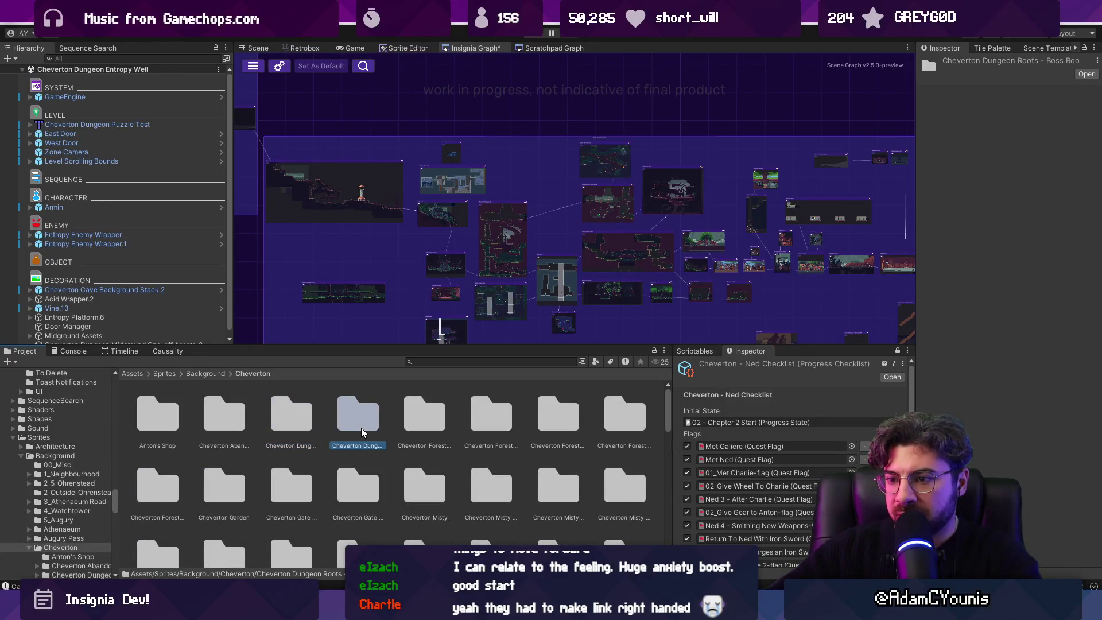
pyautogui.scroll(-5, 361, 433)
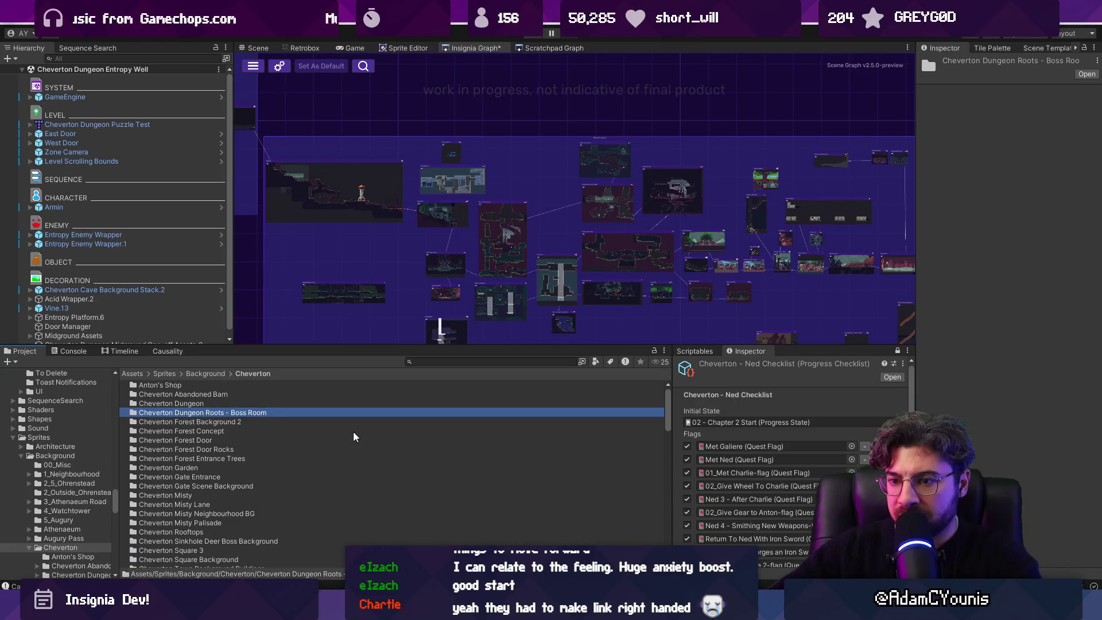
pyautogui.press('Down')
pyautogui.press('Down')
pyautogui.press('Down')
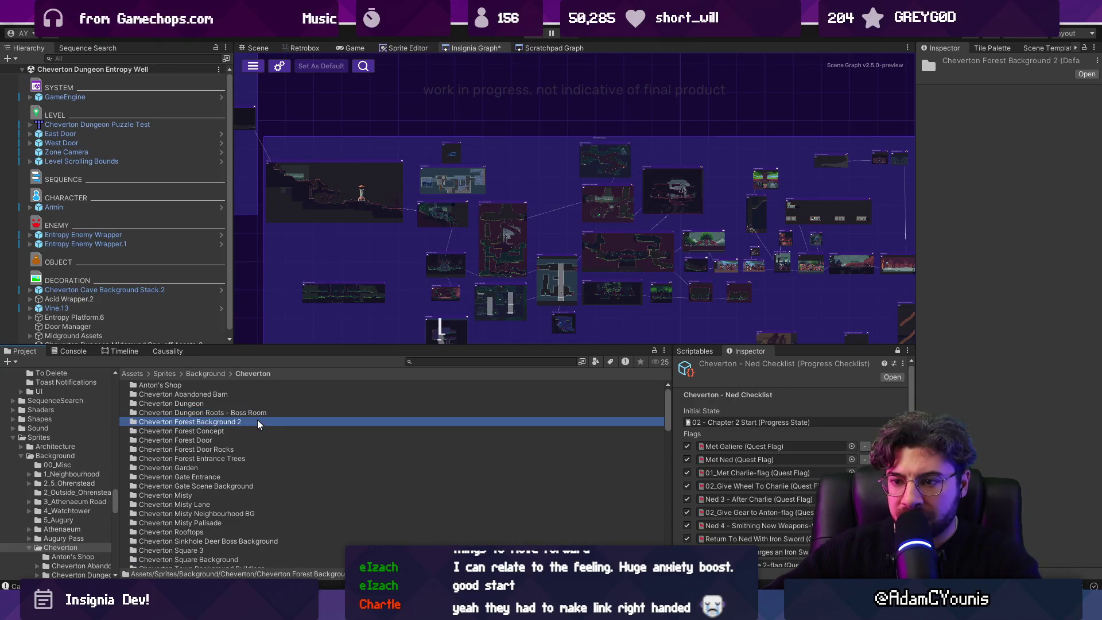
pyautogui.press('Down')
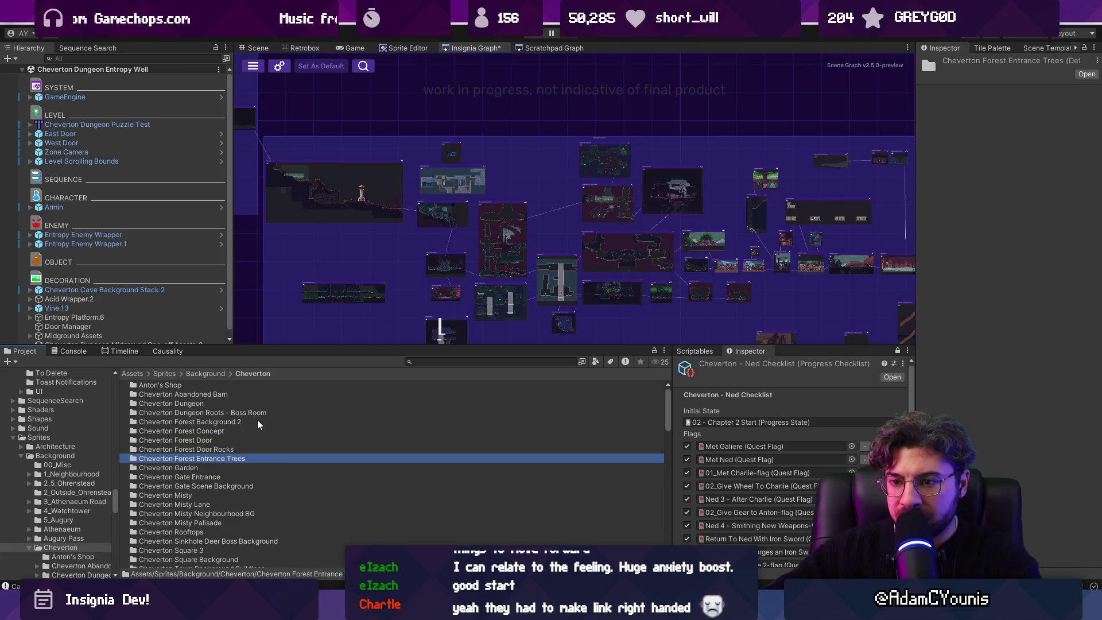
pyautogui.press('Return')
pyautogui.keyDown('ctrl'); pyautogui.scroll(2, 229, 402); pyautogui.keyUp('ctrl')
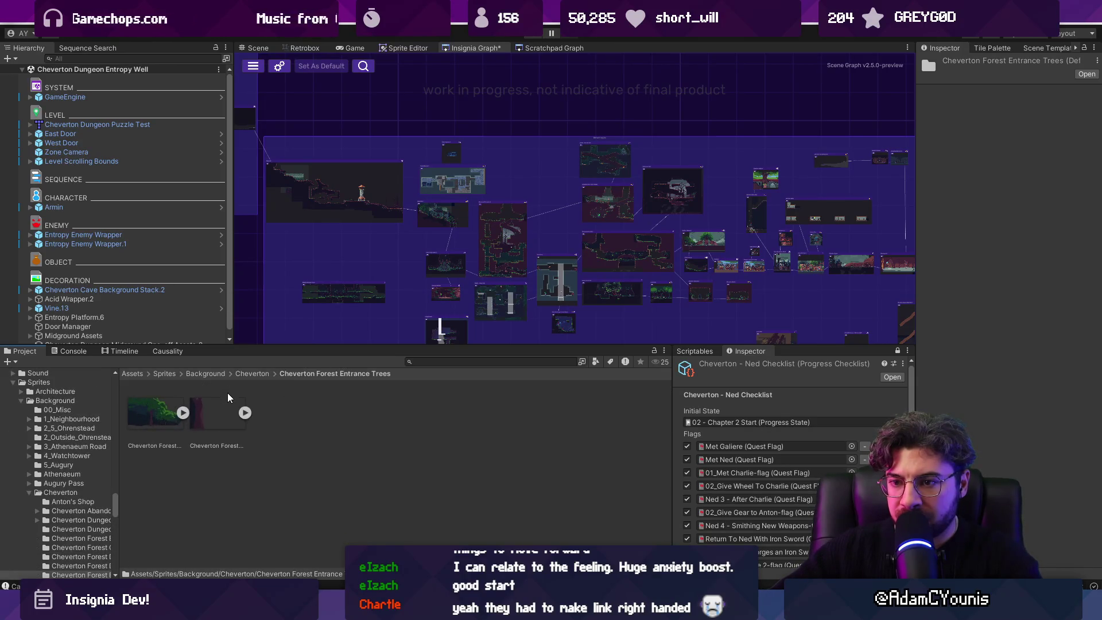
pyautogui.click(252, 374)
# Step: Scroll through the Cheverton background sprites and start a search of the project's assets
pyautogui.keyDown('ctrl'); pyautogui.scroll(-5, 252, 417); pyautogui.keyUp('ctrl')
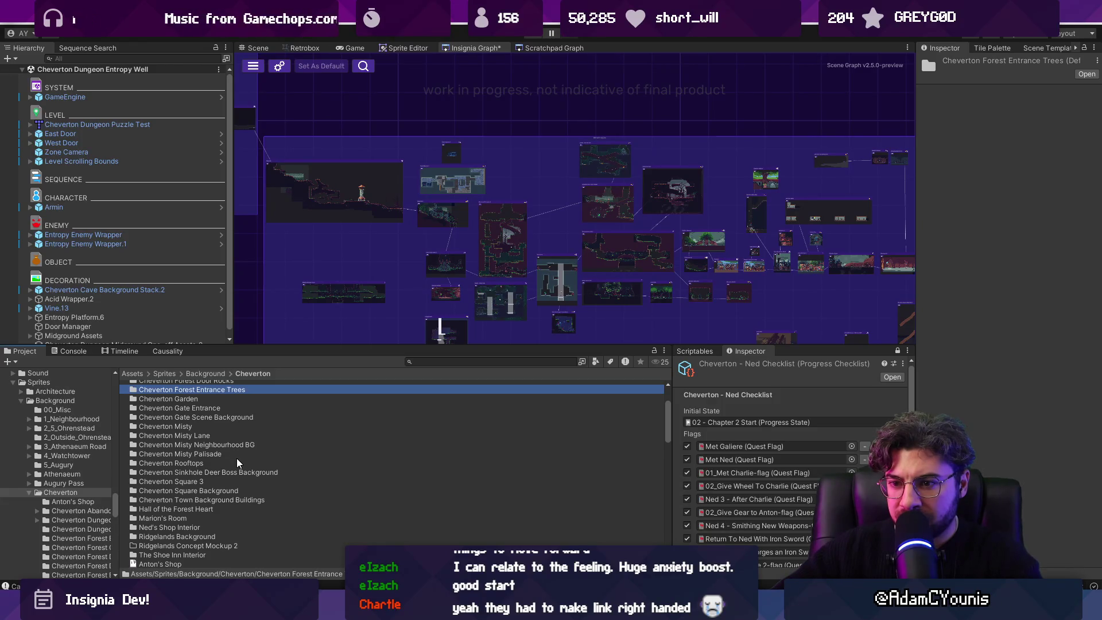
pyautogui.scroll(-5, 242, 477)
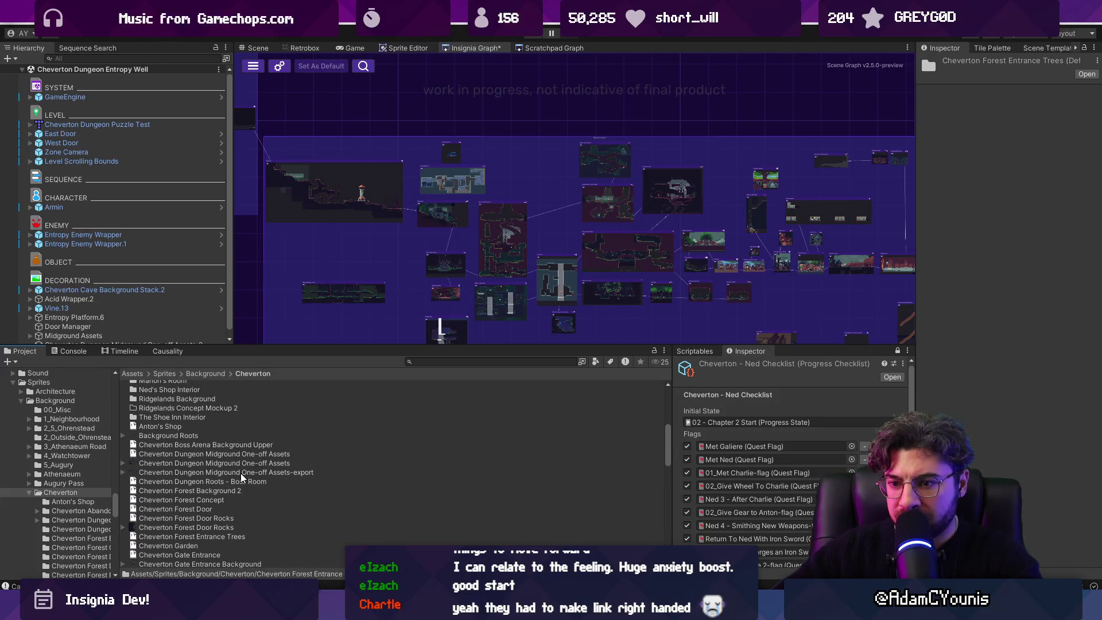
pyautogui.scroll(-3, 242, 477)
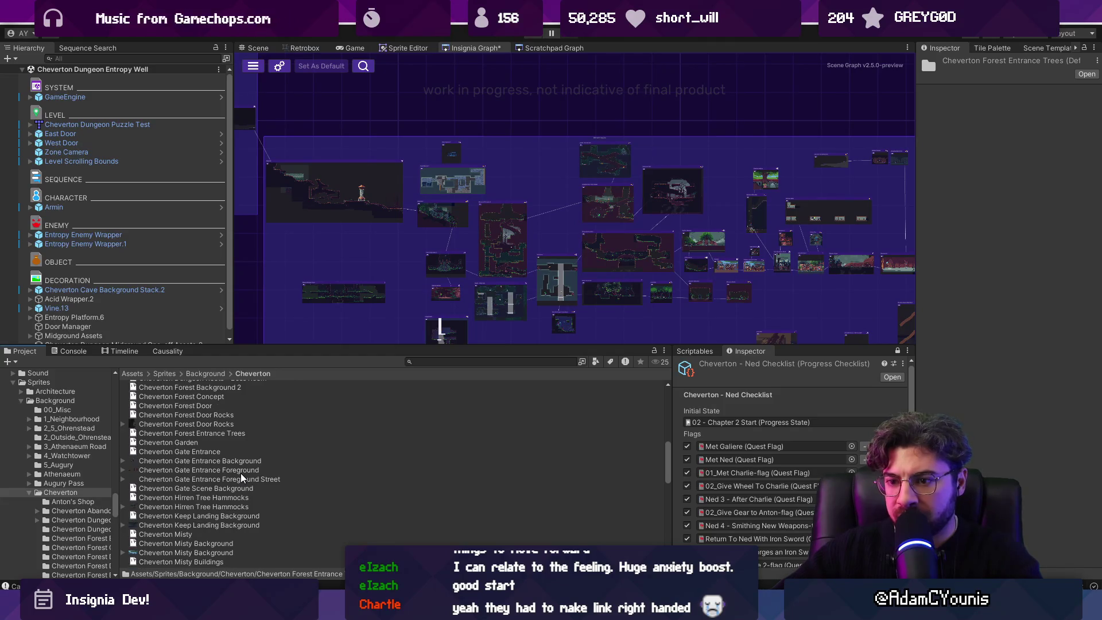
pyautogui.scroll(-1, 280, 477)
pyautogui.scroll(-5, 282, 478)
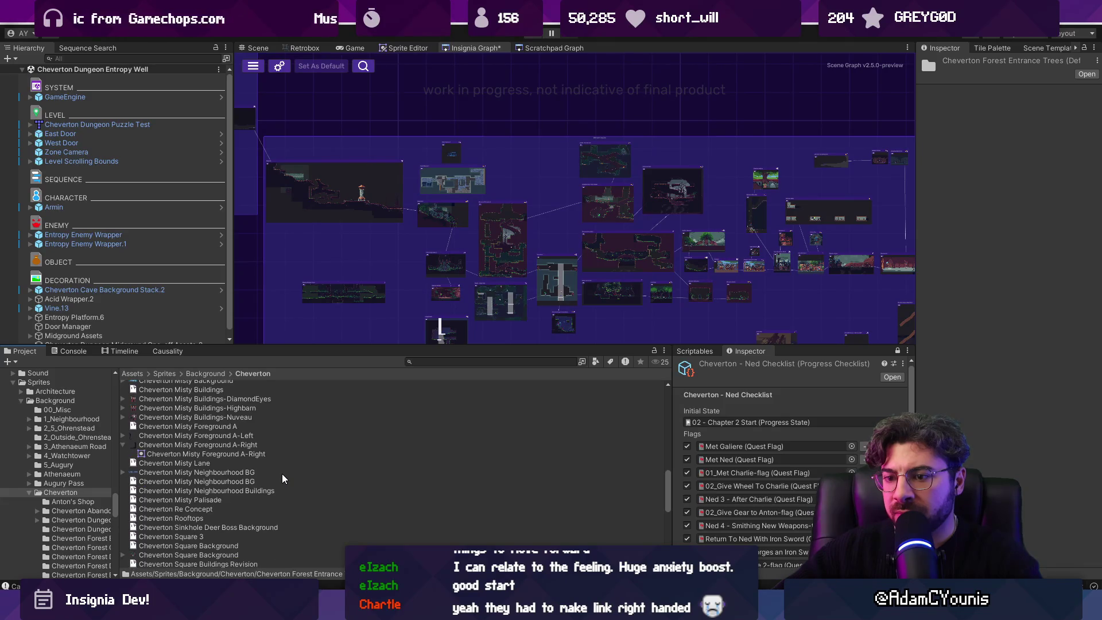
pyautogui.scroll(-1, 283, 478)
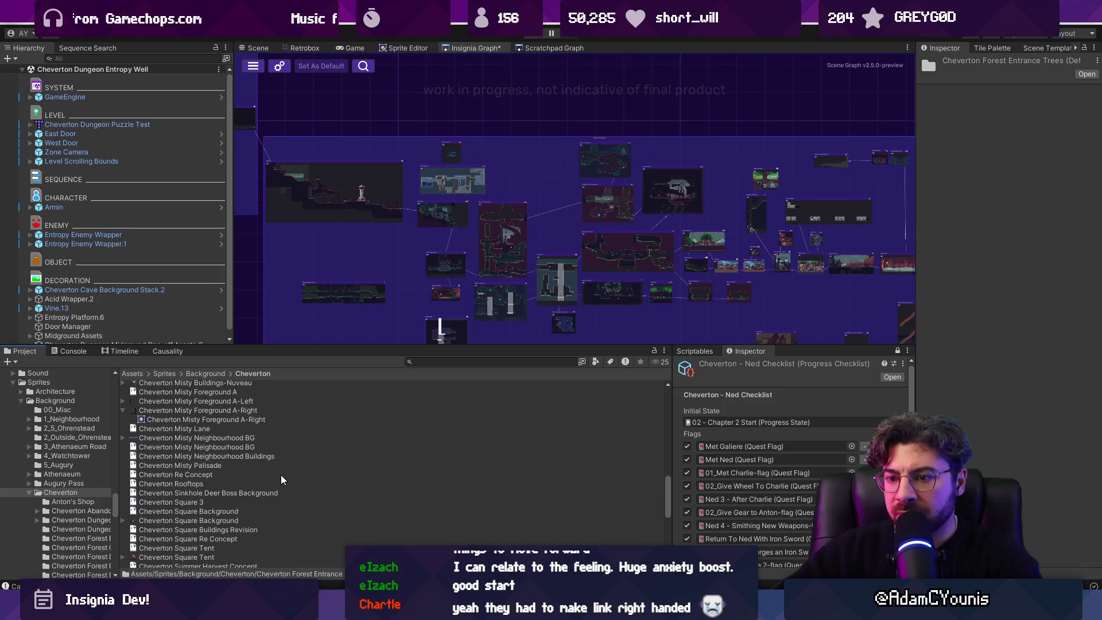
pyautogui.scroll(-1, 252, 482)
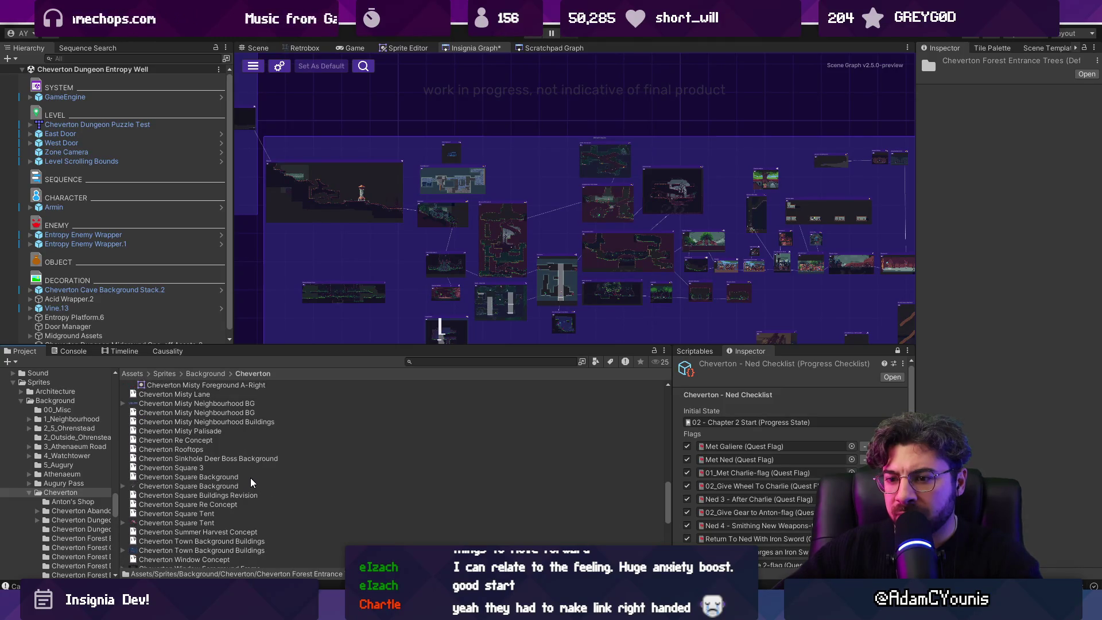
pyautogui.scroll(-2, 251, 482)
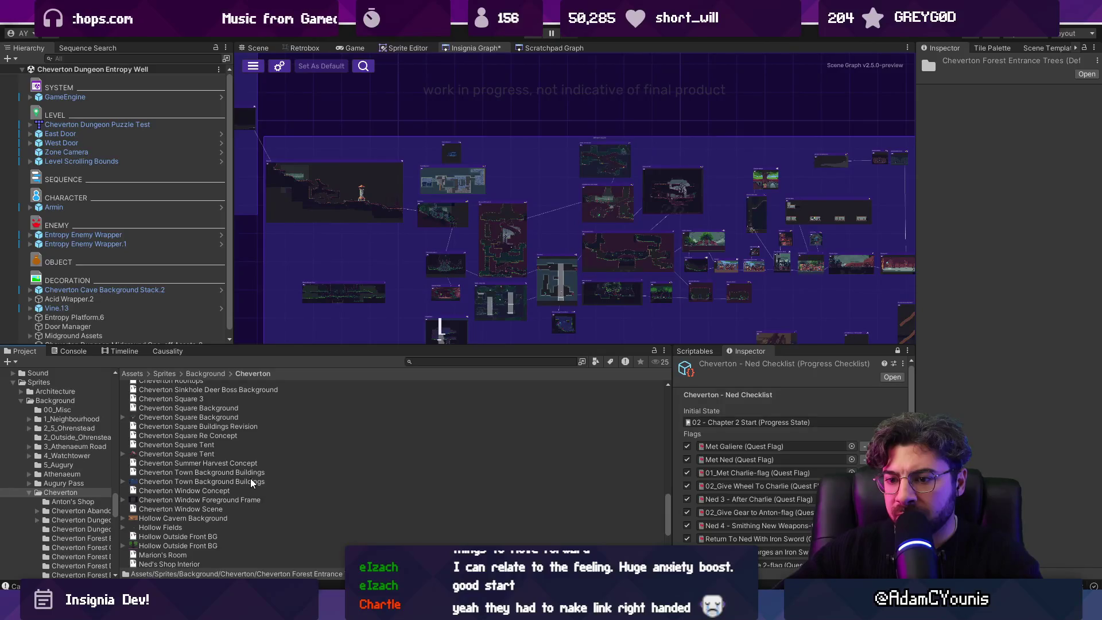
pyautogui.scroll(-4, 250, 496)
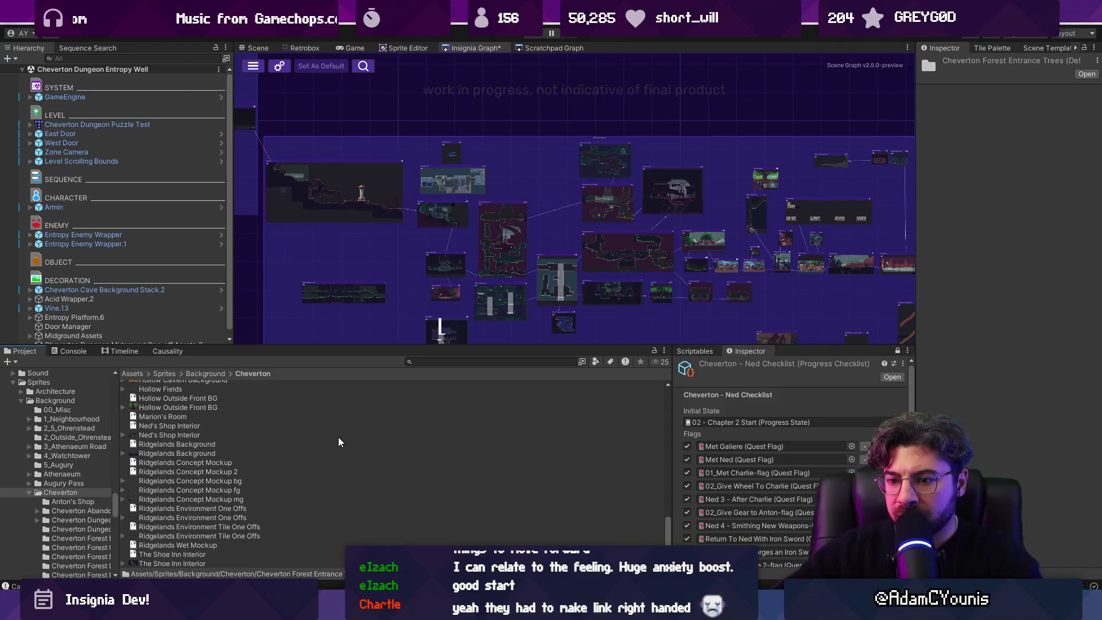
pyautogui.click(478, 364)
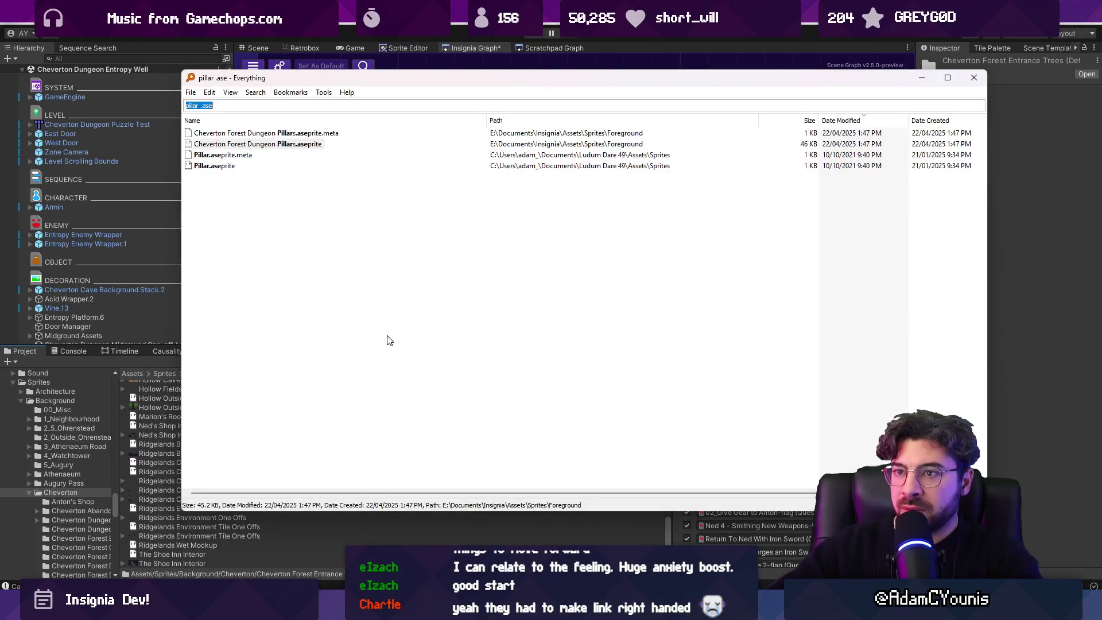
# Step: Search Everything for '.ase', sort newest first, and select Ranger Hero Draft.aseprite
pyautogui.write('.ase')
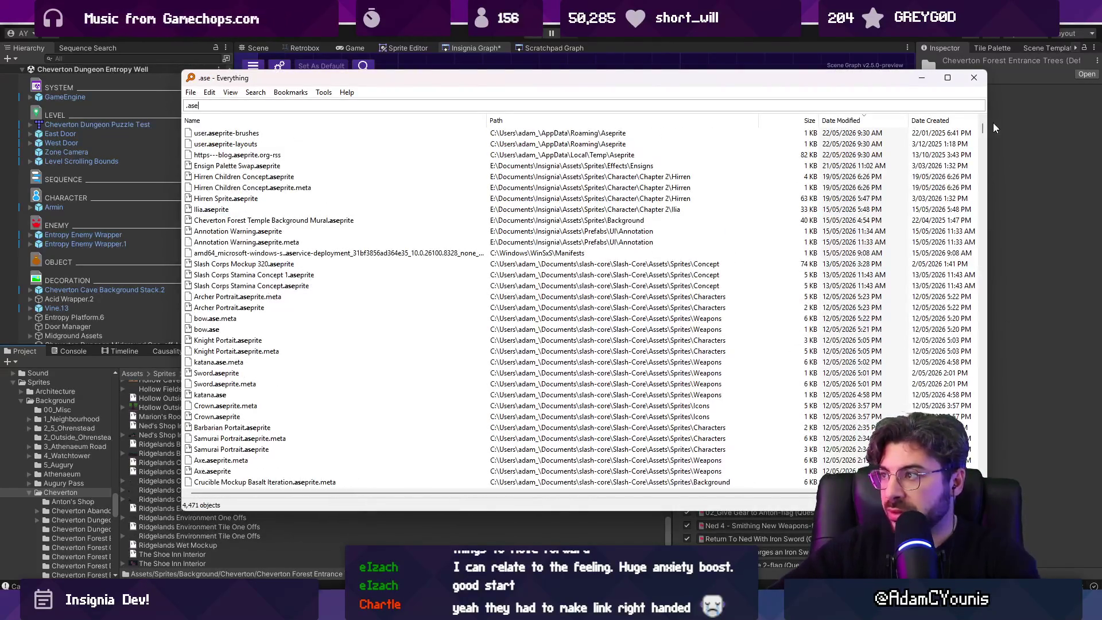
pyautogui.moveTo(982, 128); pyautogui.dragTo(976, 442)
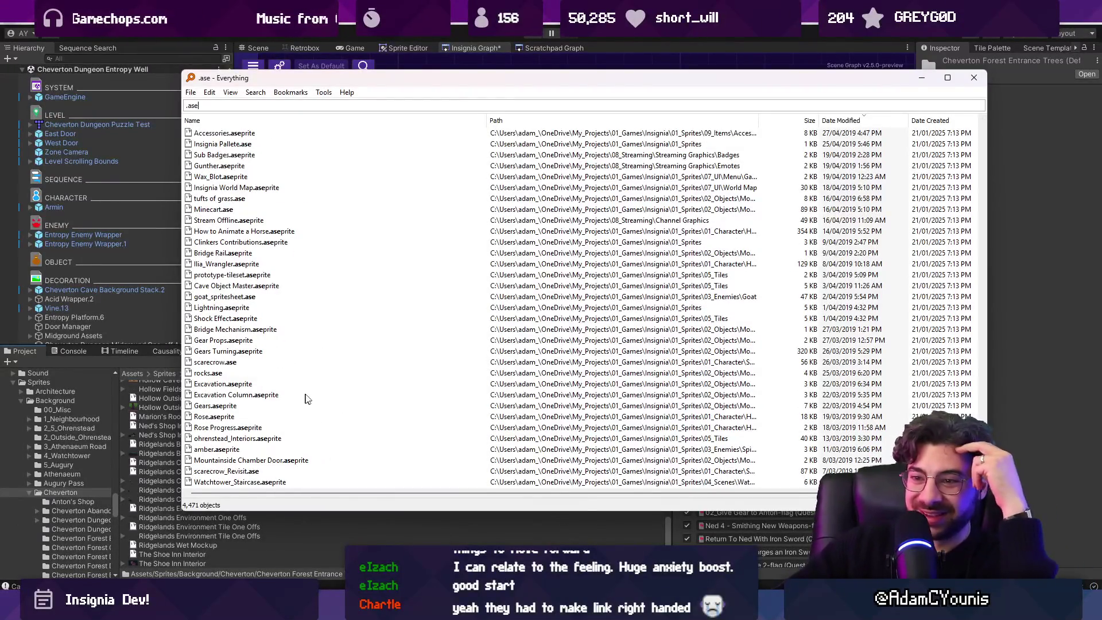
pyautogui.scroll(1, 310, 402)
pyautogui.scroll(5, 310, 404)
pyautogui.scroll(10, 298, 400)
pyautogui.scroll(4, 303, 398)
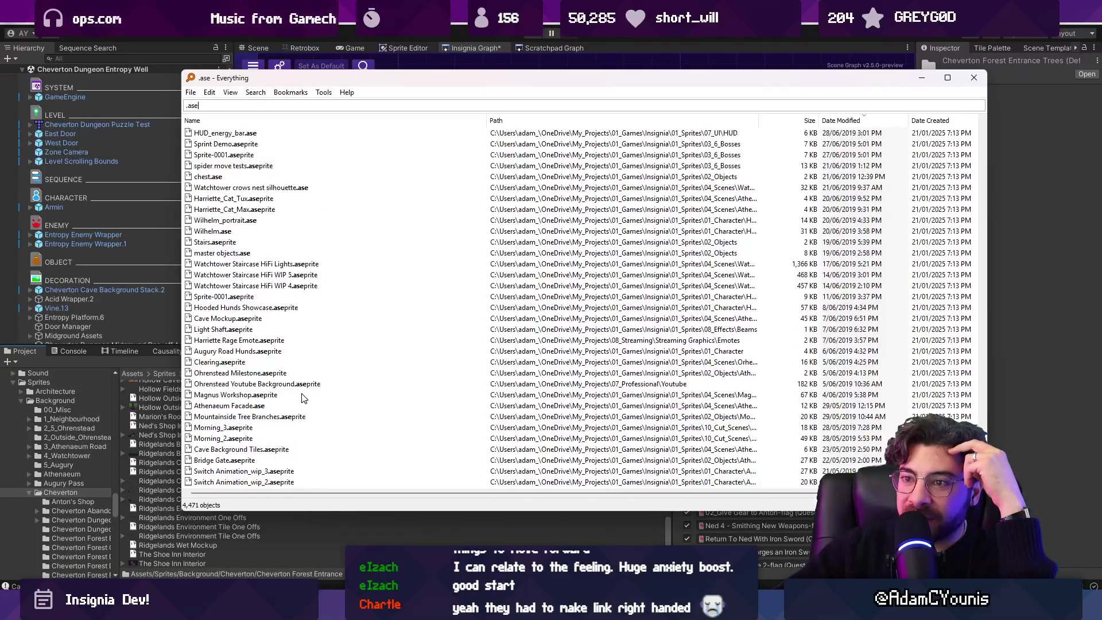
pyautogui.scroll(4, 304, 331)
pyautogui.scroll(1, 309, 331)
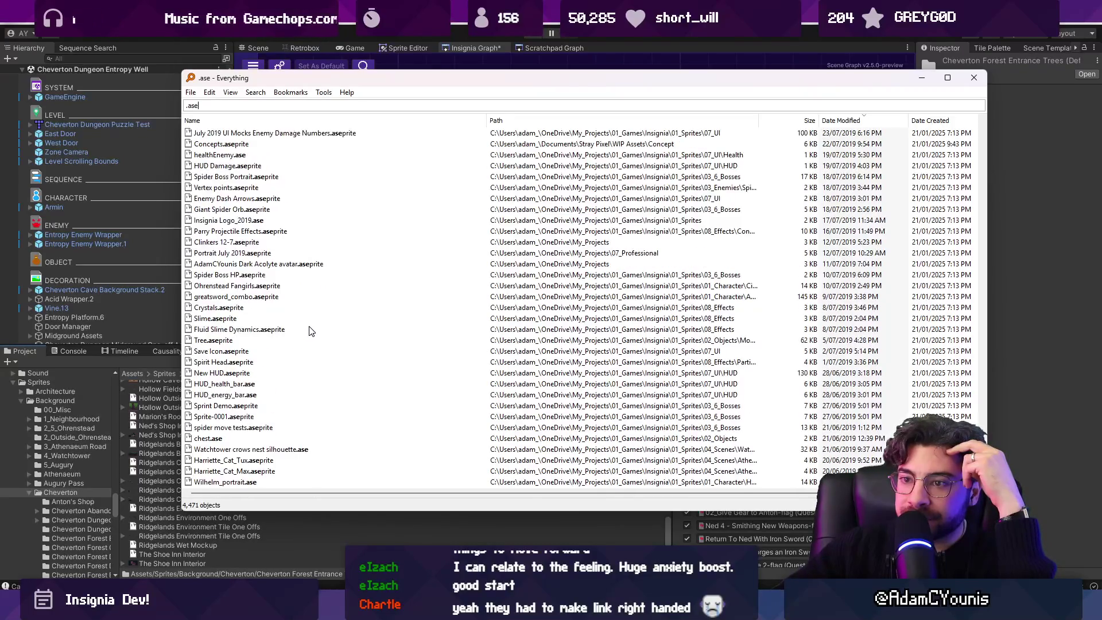
pyautogui.scroll(4, 310, 331)
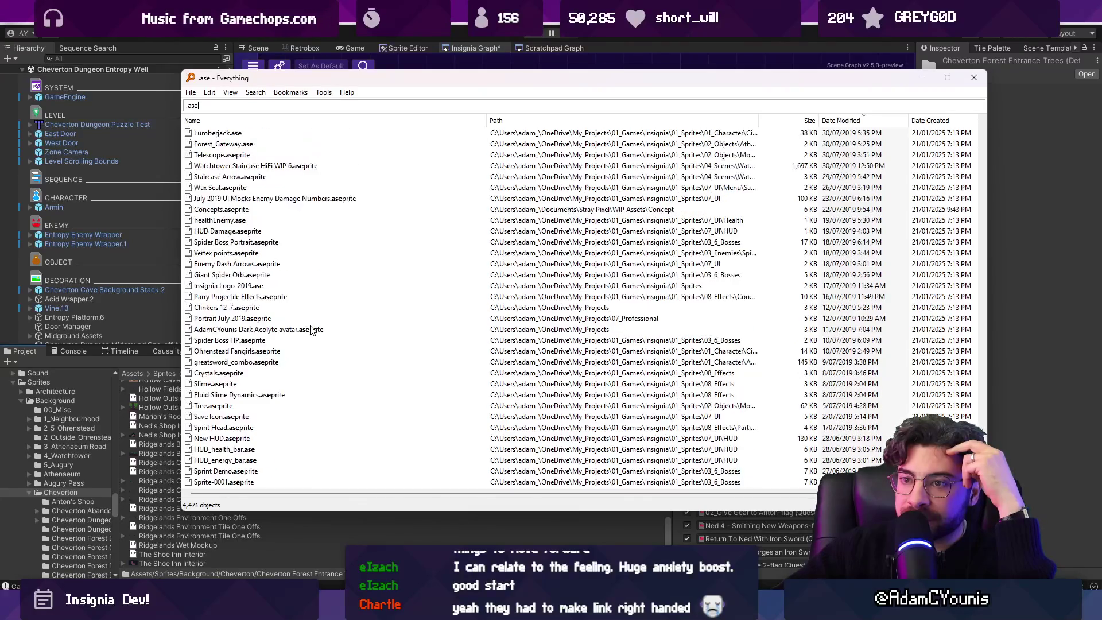
pyautogui.scroll(2, 312, 332)
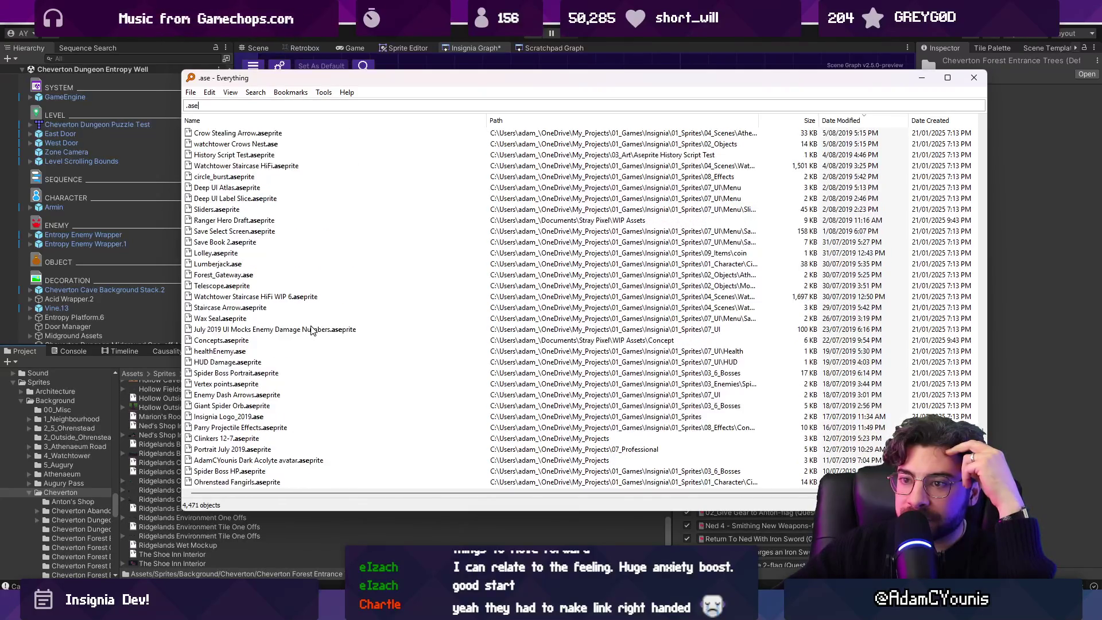
pyautogui.scroll(3, 311, 331)
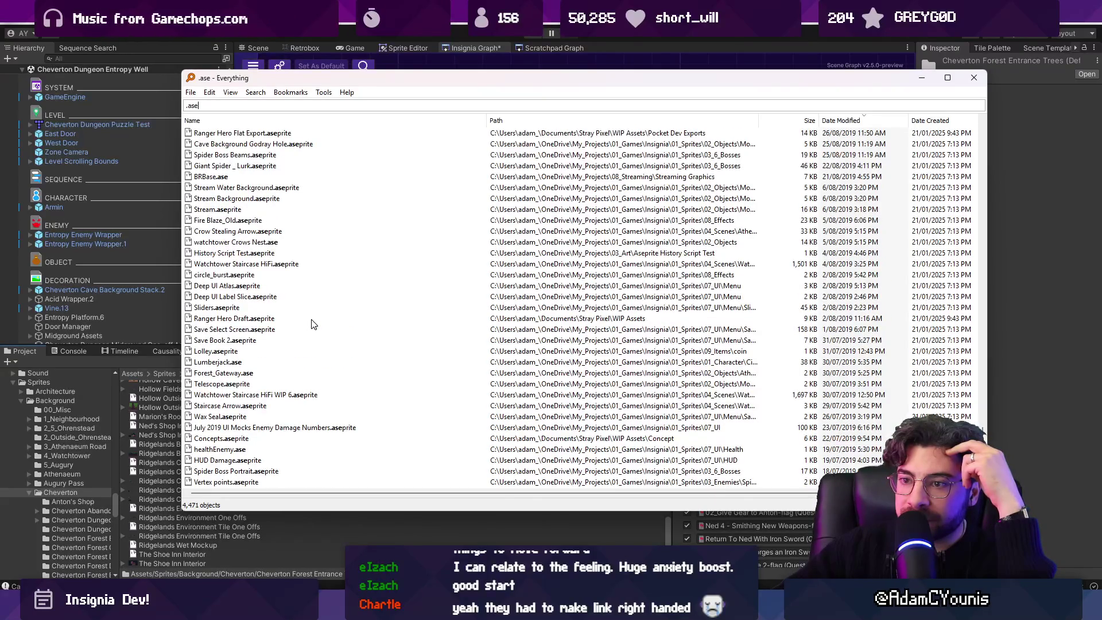
pyautogui.click(258, 322)
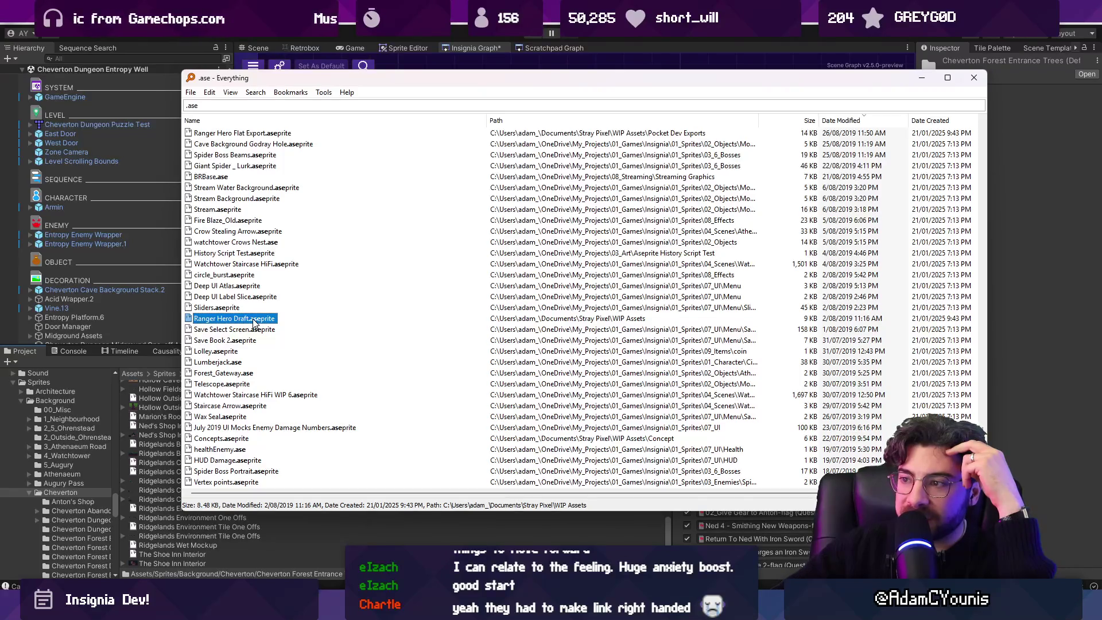
# Step: Scroll further through the .ase results and select the Heart Tree Outside sprite file
pyautogui.scroll(2, 261, 306)
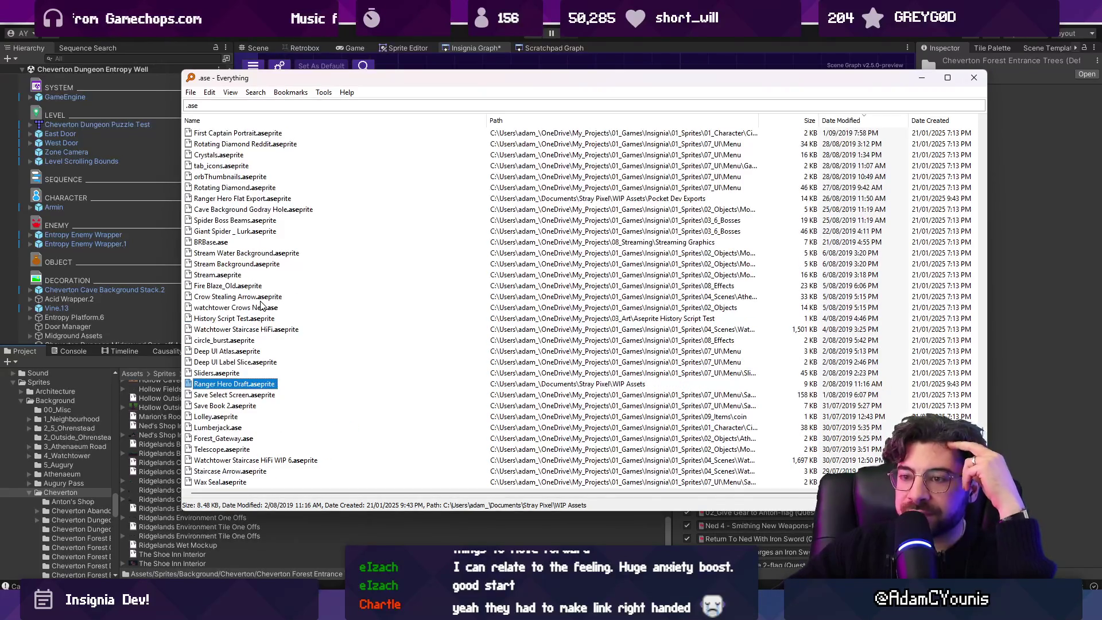
pyautogui.scroll(1, 265, 298)
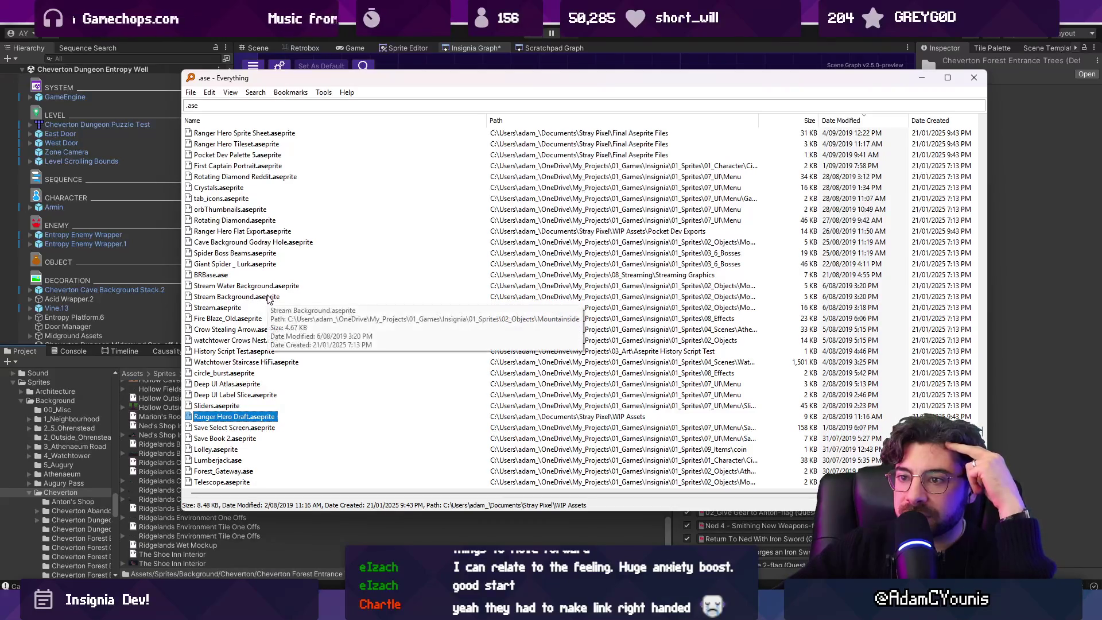
pyautogui.scroll(4, 267, 299)
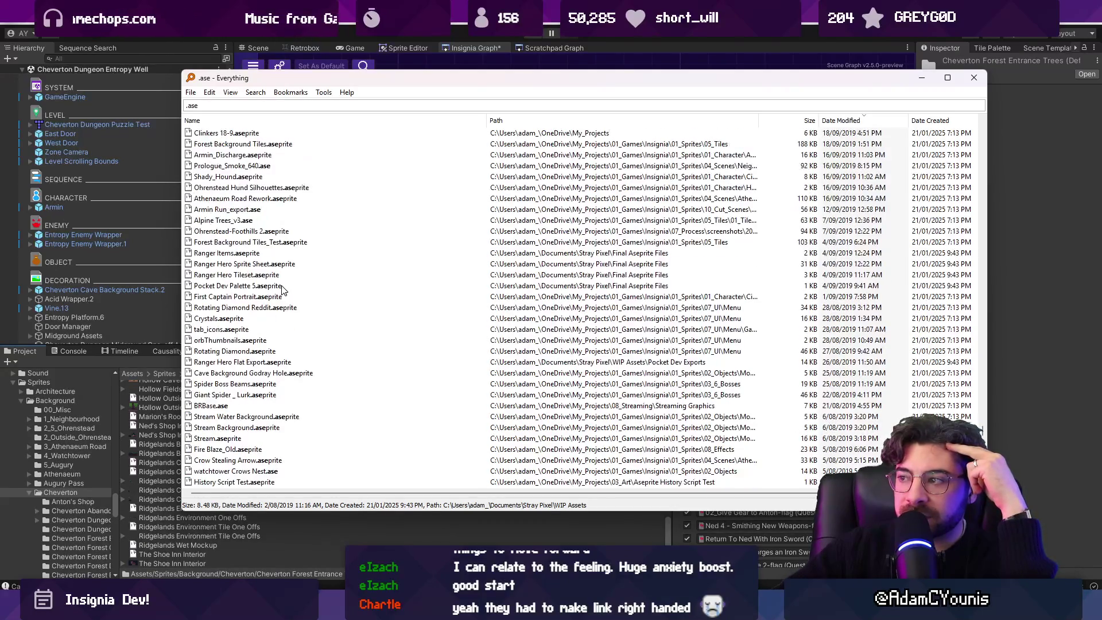
pyautogui.scroll(3, 283, 290)
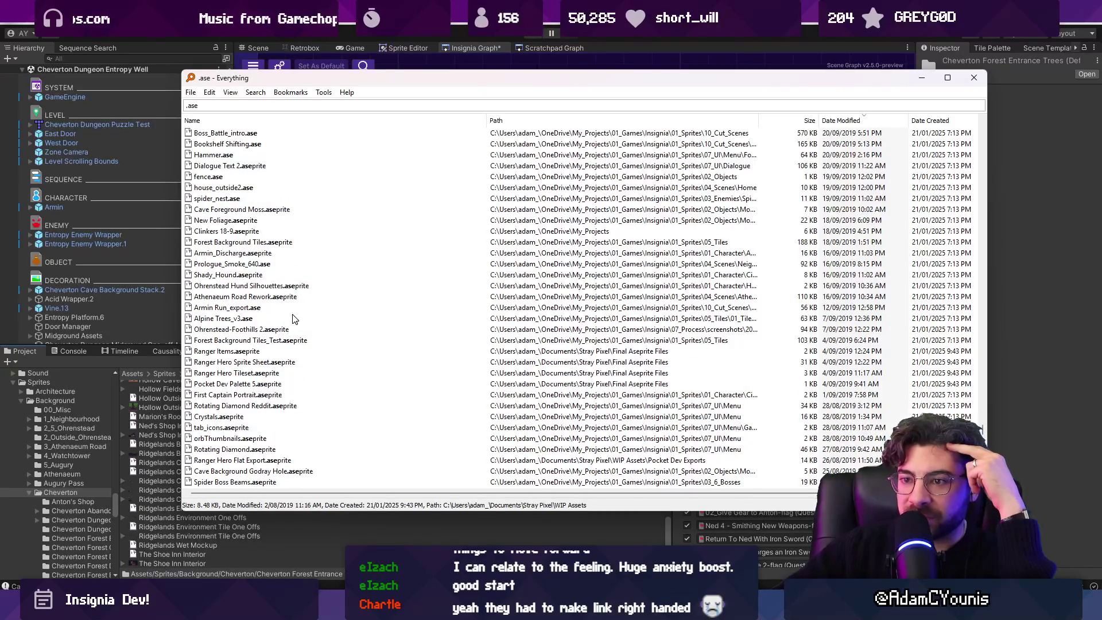
pyautogui.scroll(1, 293, 318)
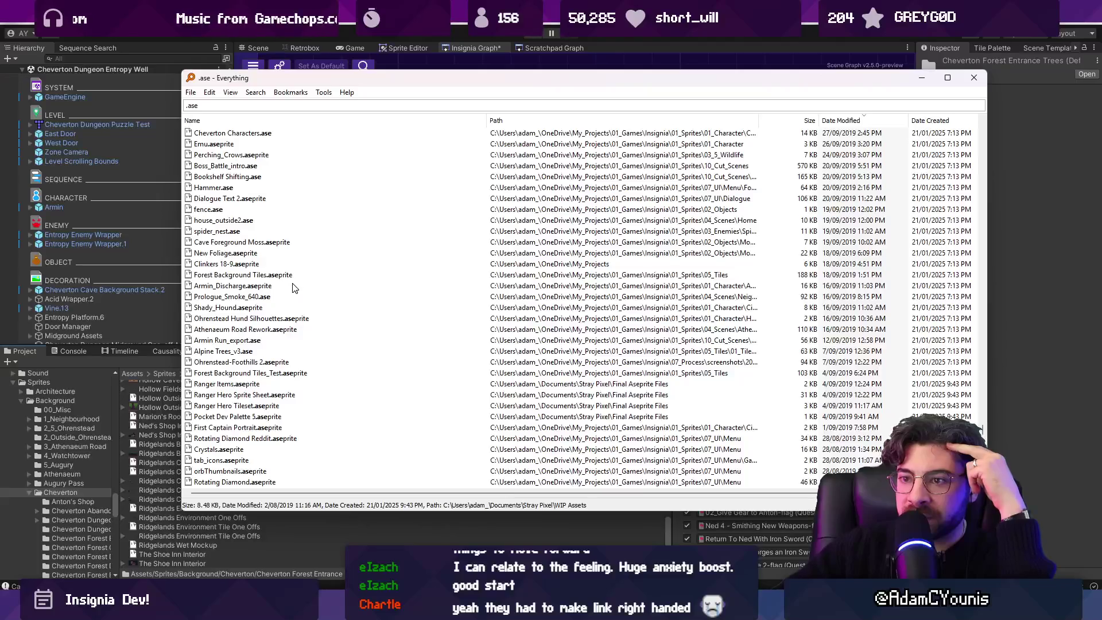
pyautogui.scroll(2, 293, 287)
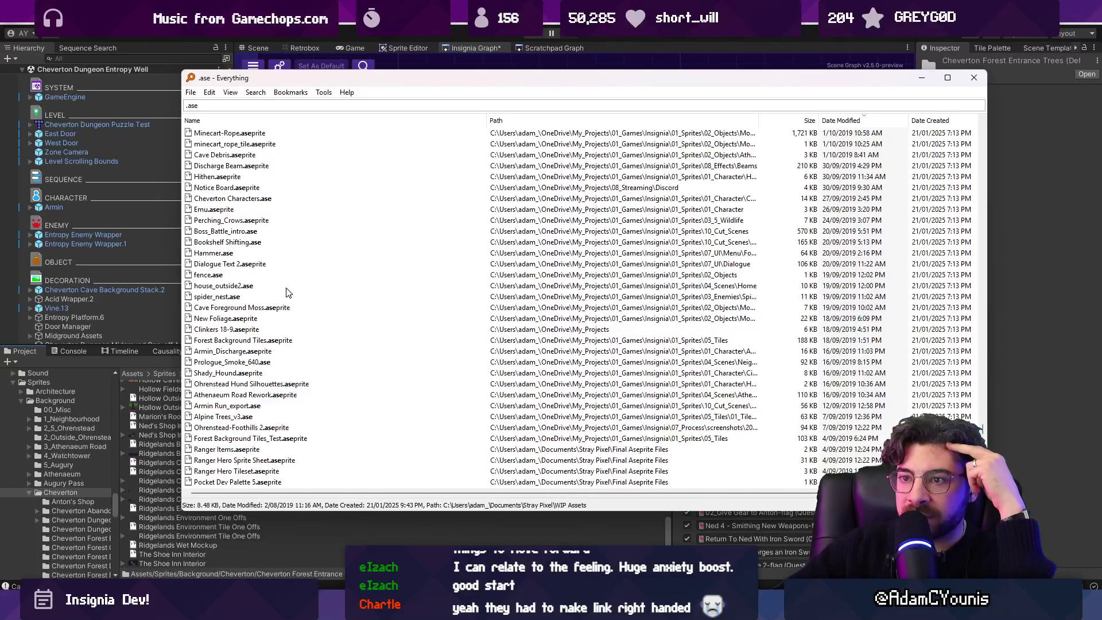
pyautogui.scroll(3, 287, 293)
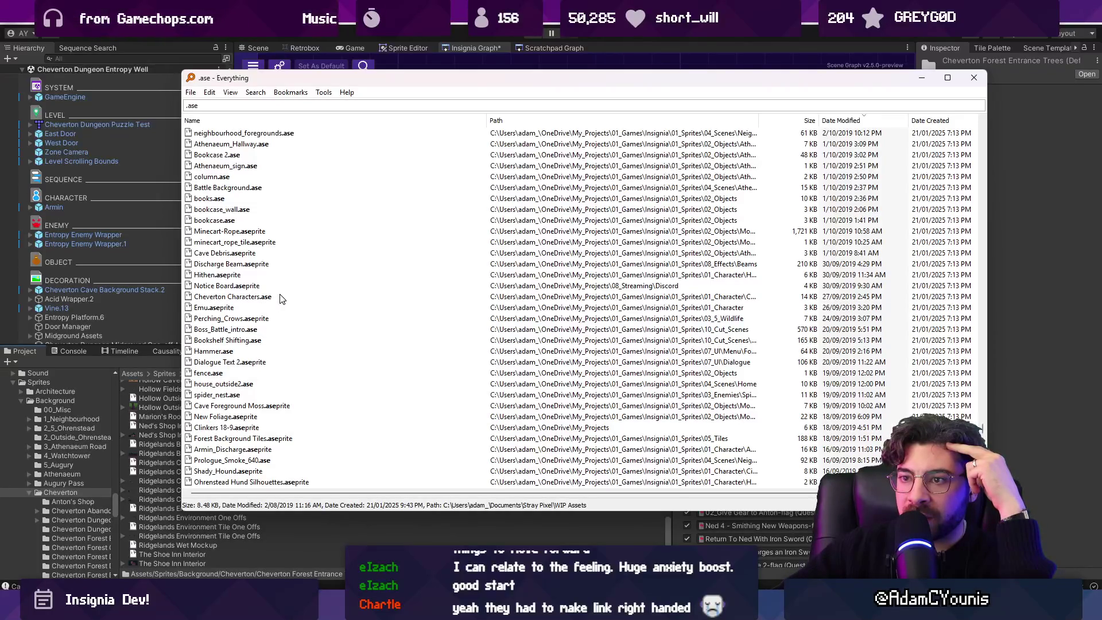
pyautogui.scroll(1, 281, 298)
pyautogui.scroll(5, 281, 298)
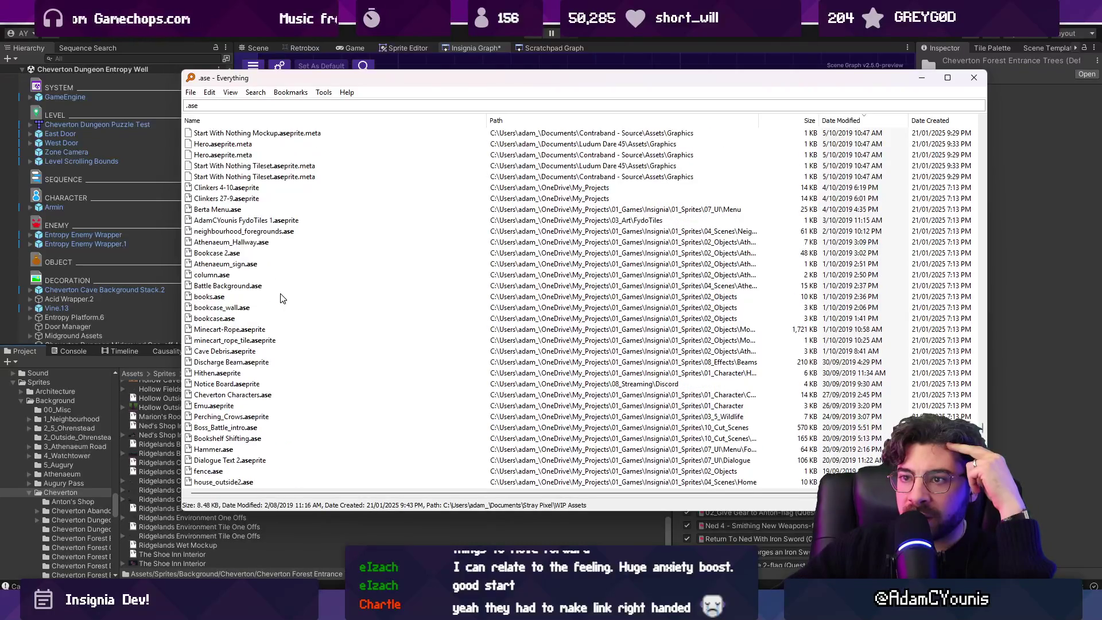
pyautogui.scroll(5, 281, 298)
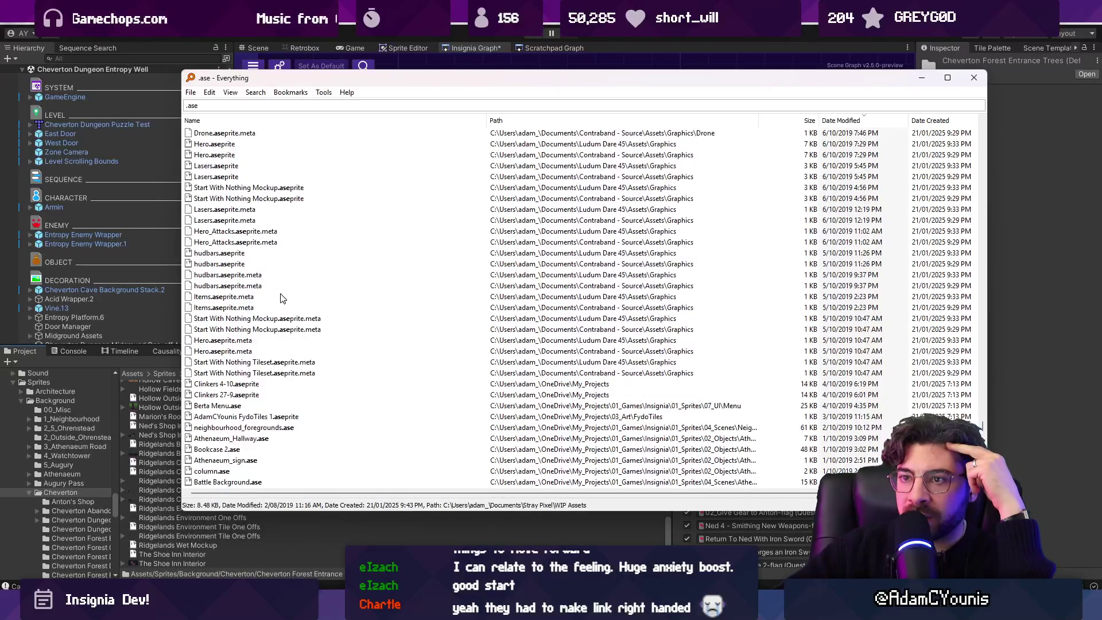
pyautogui.scroll(2, 281, 298)
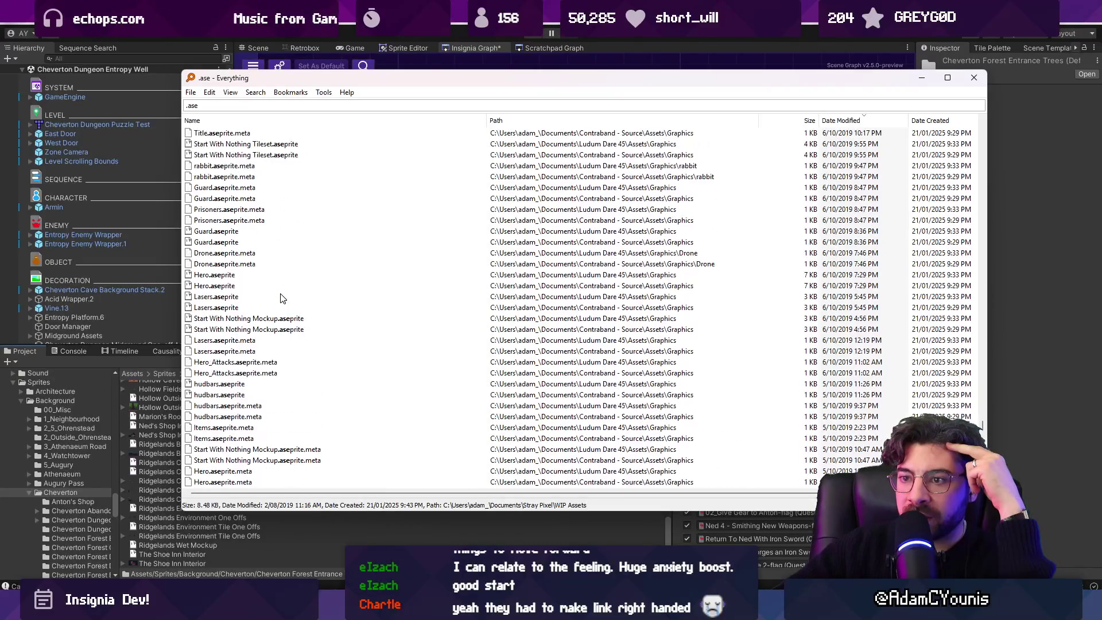
pyautogui.scroll(4, 282, 298)
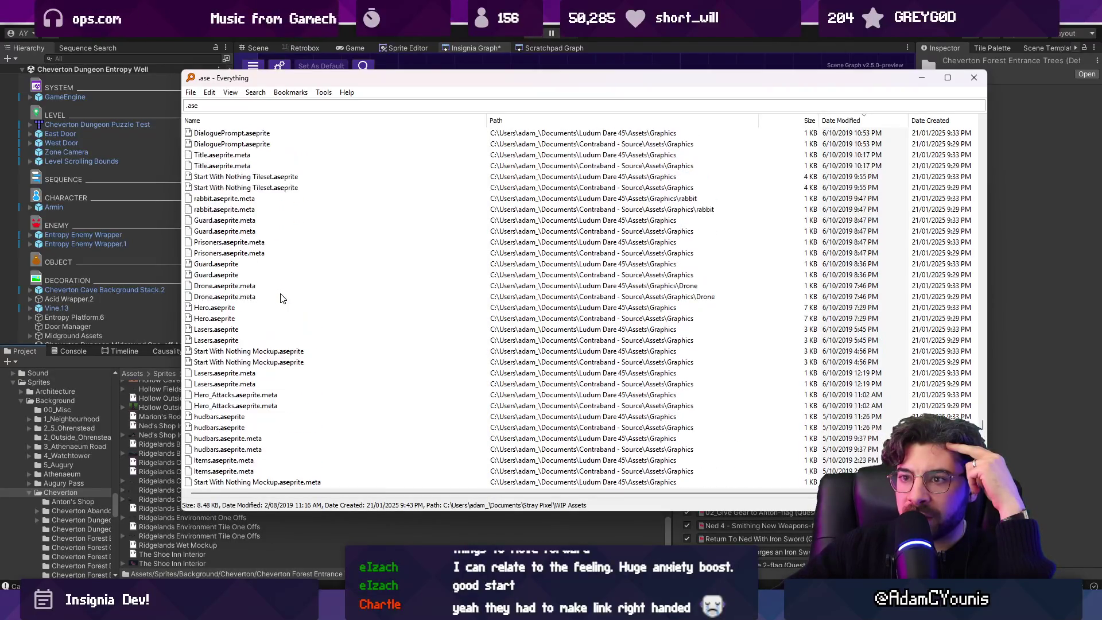
pyautogui.scroll(4, 281, 298)
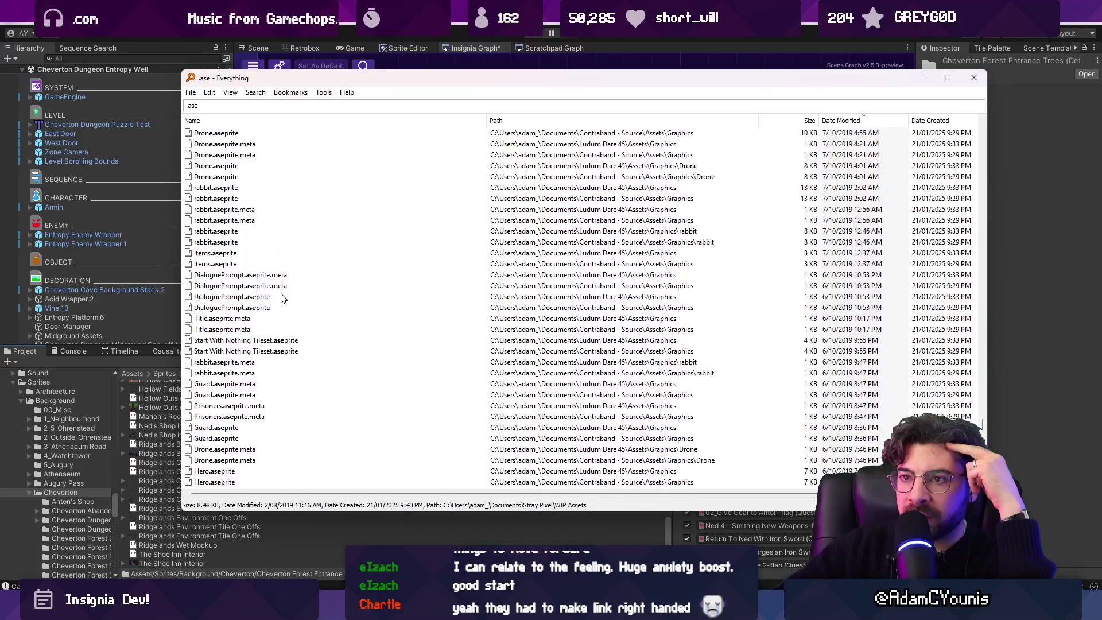
pyautogui.scroll(4, 281, 298)
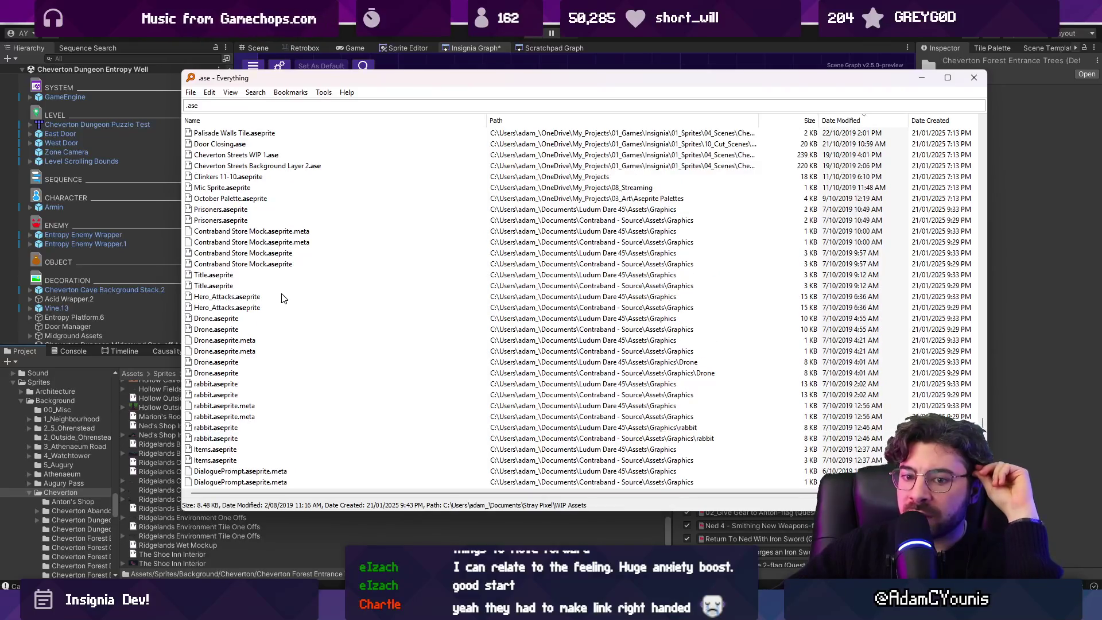
pyautogui.scroll(2, 281, 298)
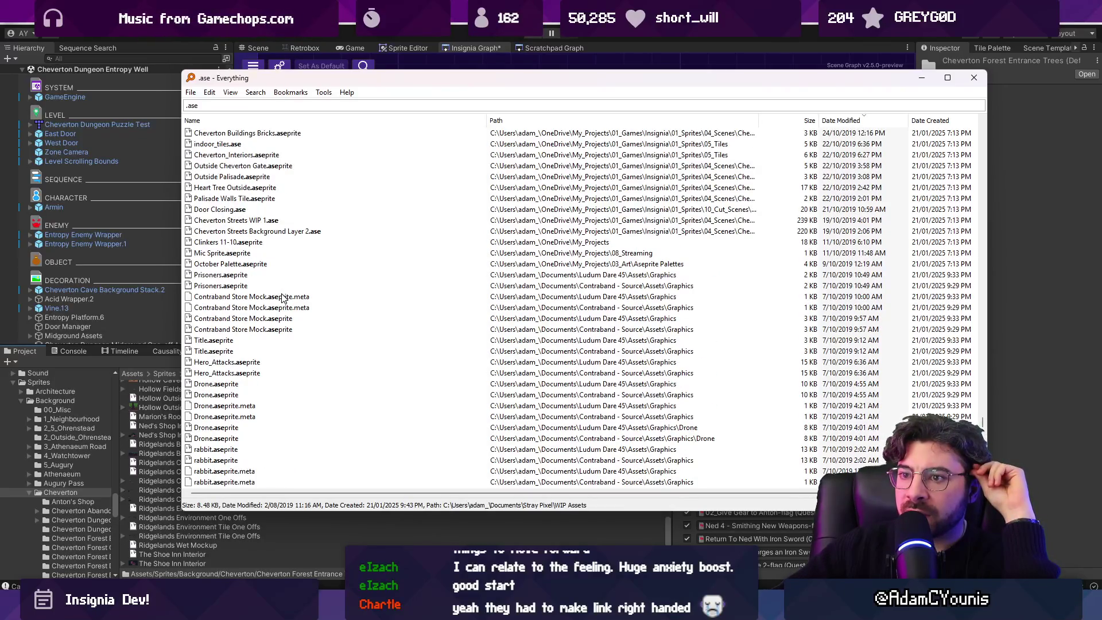
pyautogui.scroll(1, 282, 298)
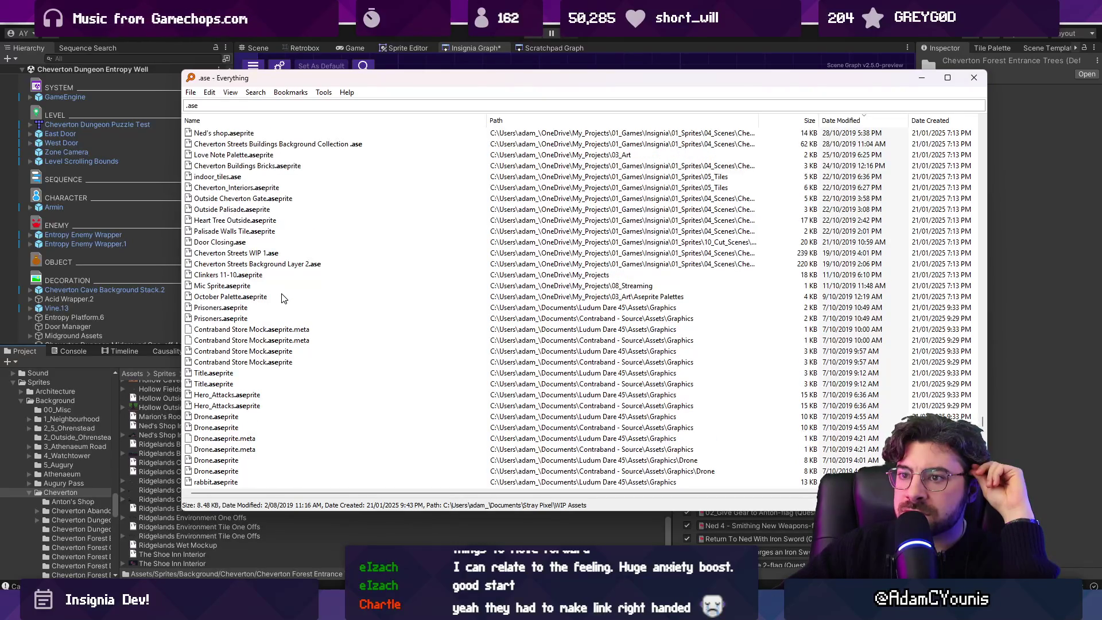
pyautogui.scroll(1, 281, 298)
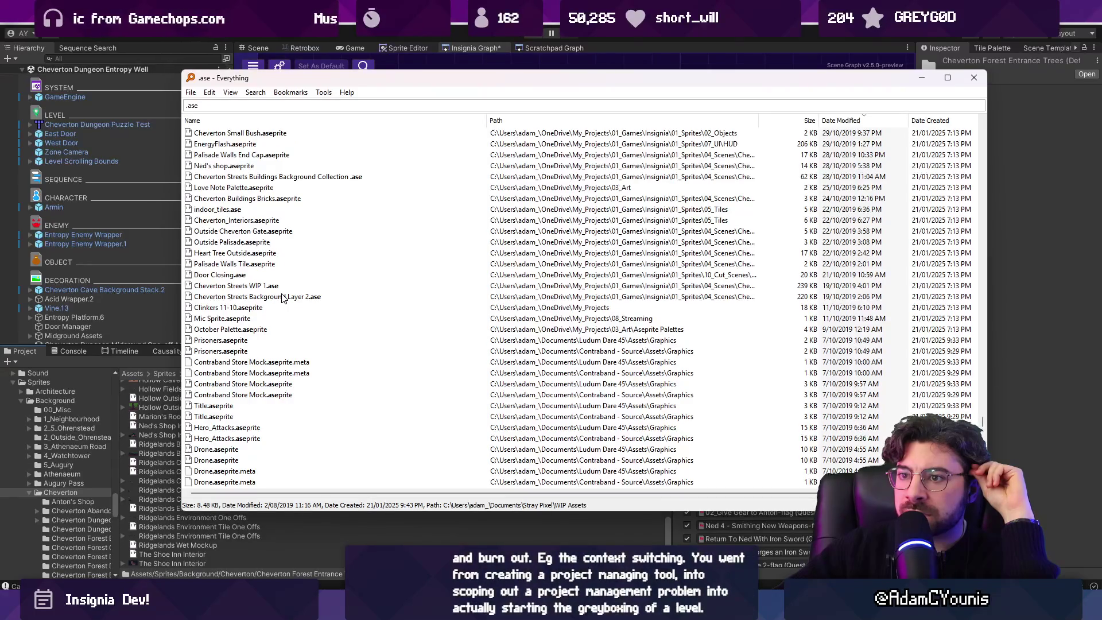
pyautogui.click(252, 244)
pyautogui.doubleClick(256, 256)
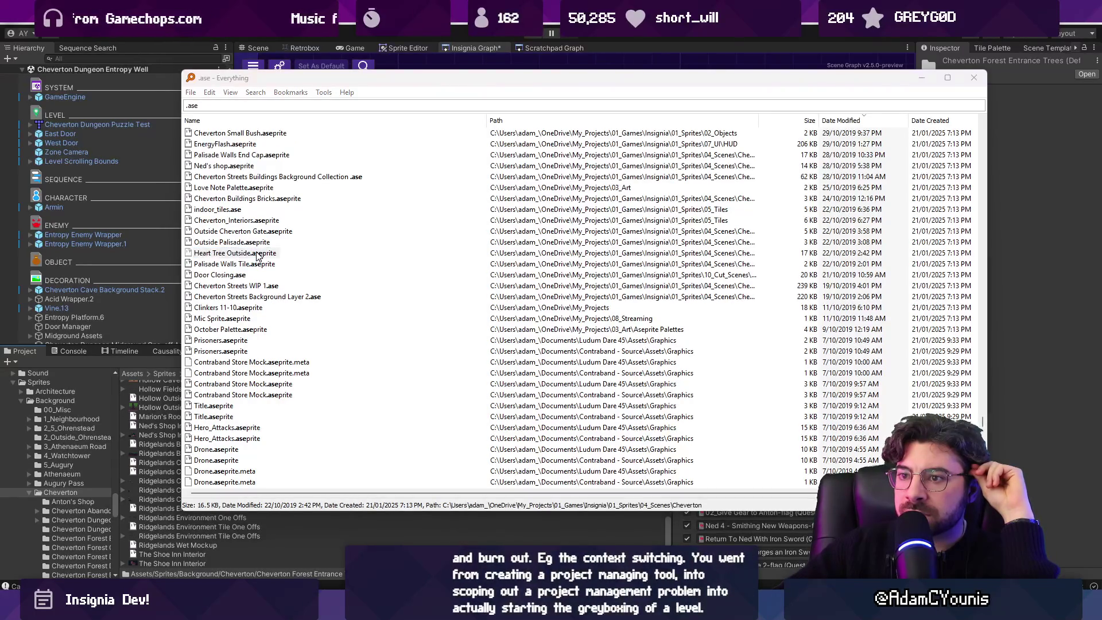
pyautogui.scroll(-3, 402, 302)
pyautogui.hotkey('ctrl', 'w')
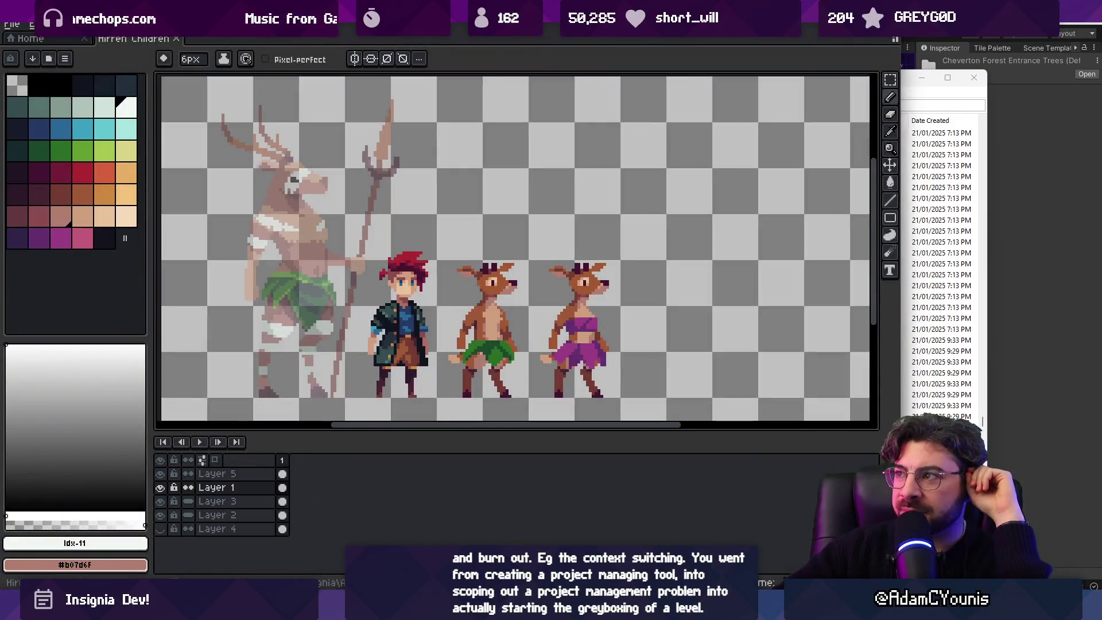
pyautogui.hotkey('alt', 'Tab')
pyautogui.hotkey('alt', 'Tab')
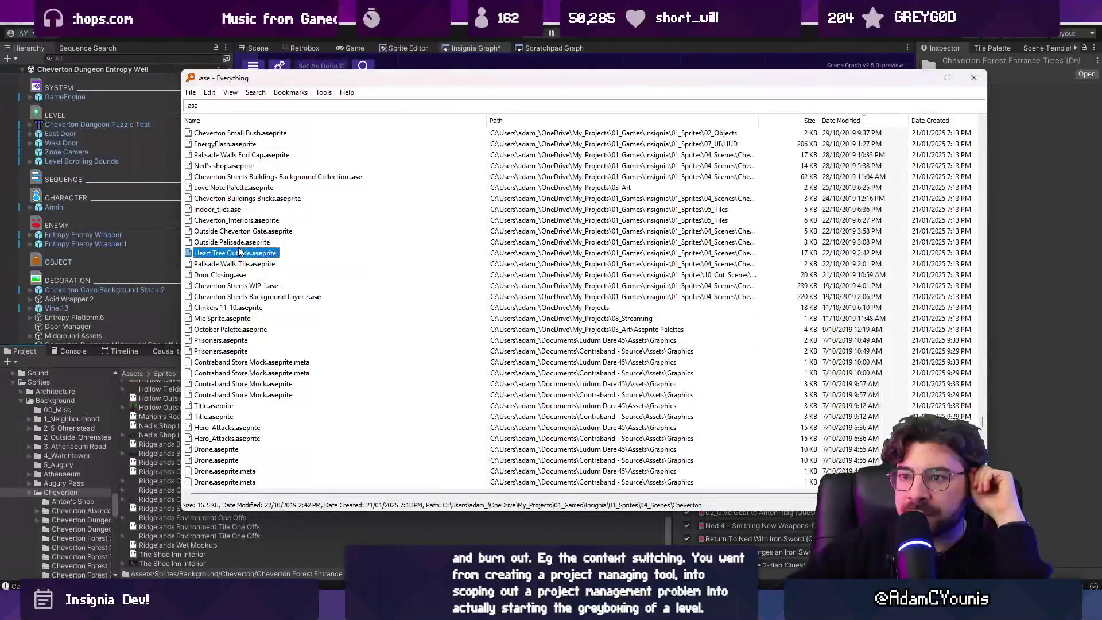
pyautogui.scroll(1, 242, 233)
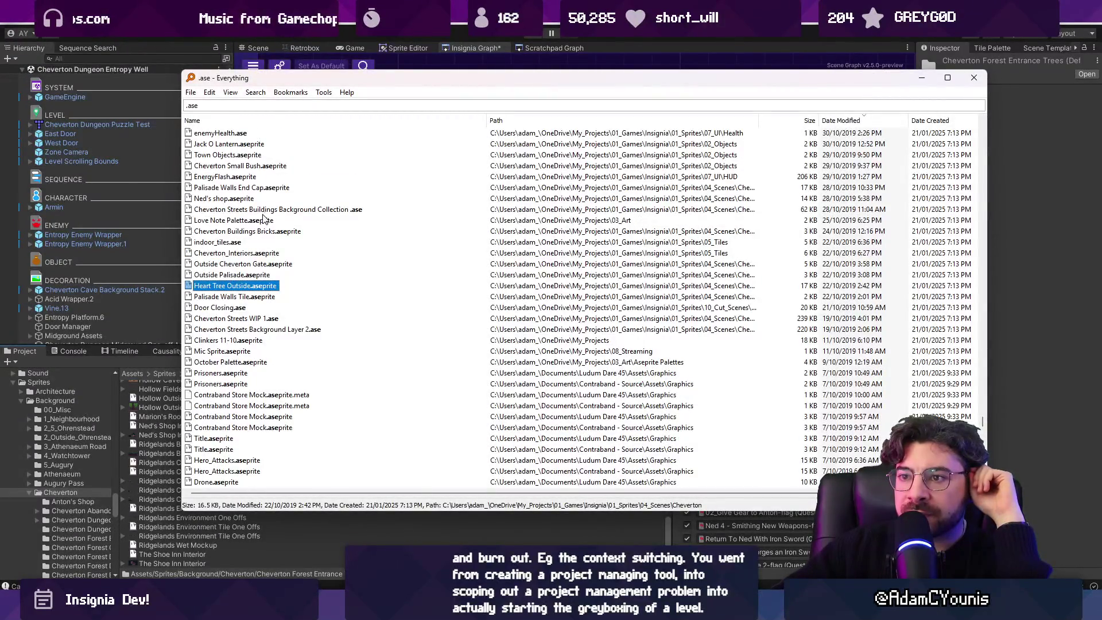
pyautogui.scroll(2, 266, 214)
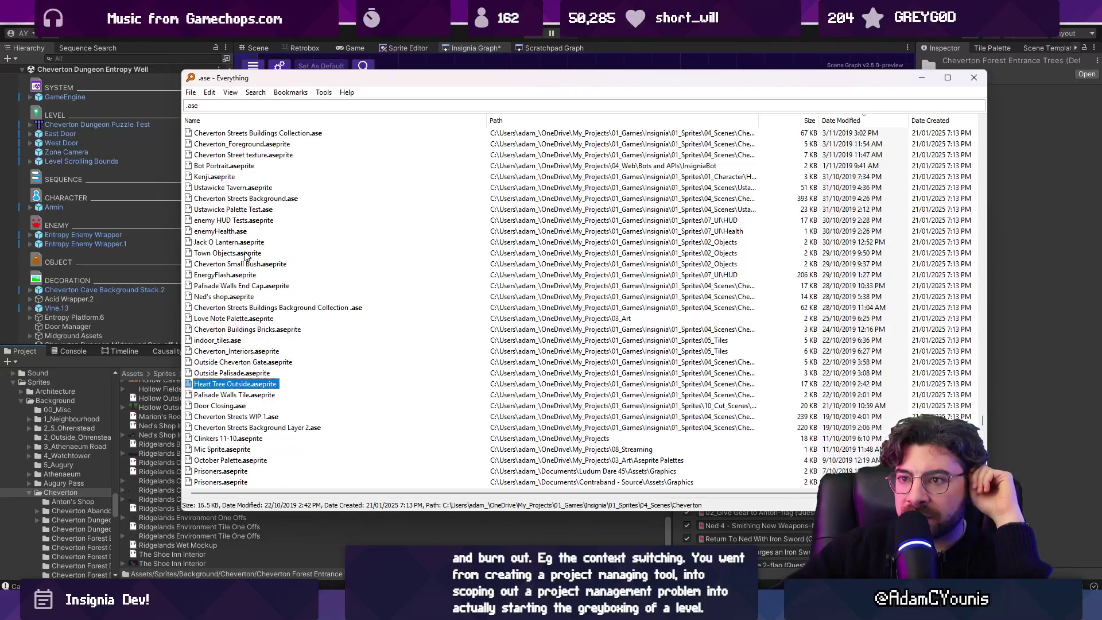
pyautogui.scroll(1, 245, 255)
pyautogui.scroll(3, 247, 253)
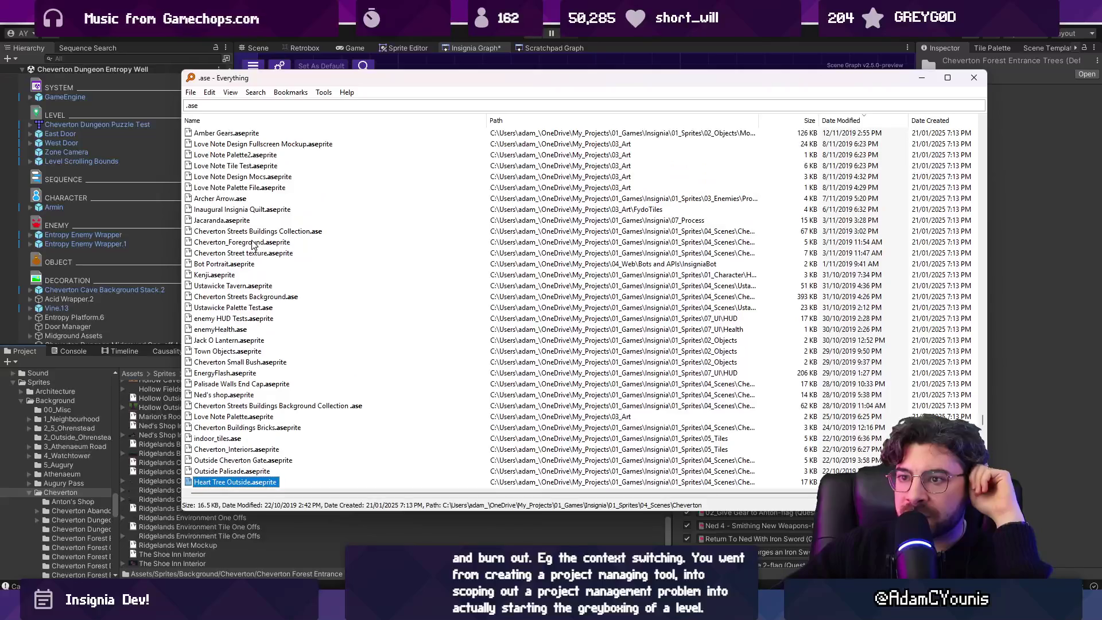
pyautogui.scroll(1, 257, 255)
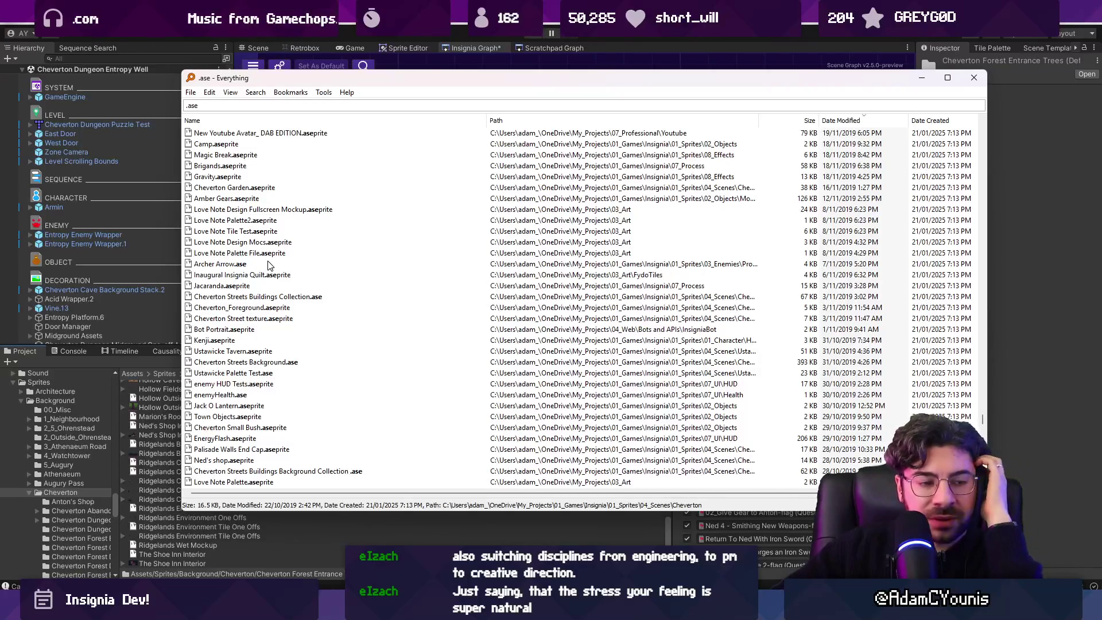
pyautogui.scroll(2, 270, 265)
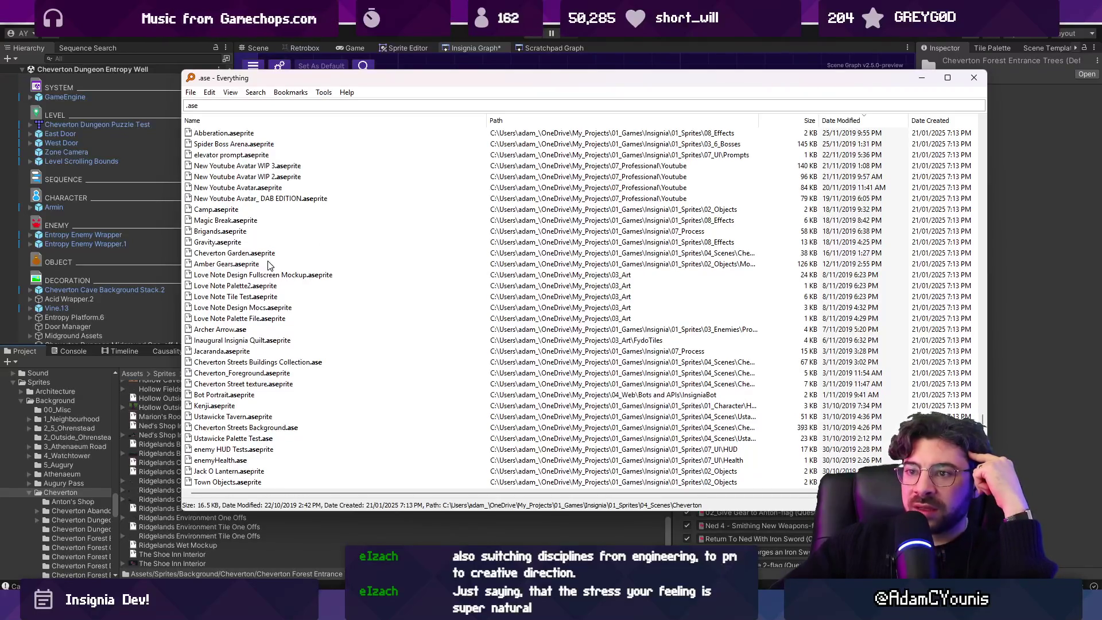
pyautogui.doubleClick(262, 256)
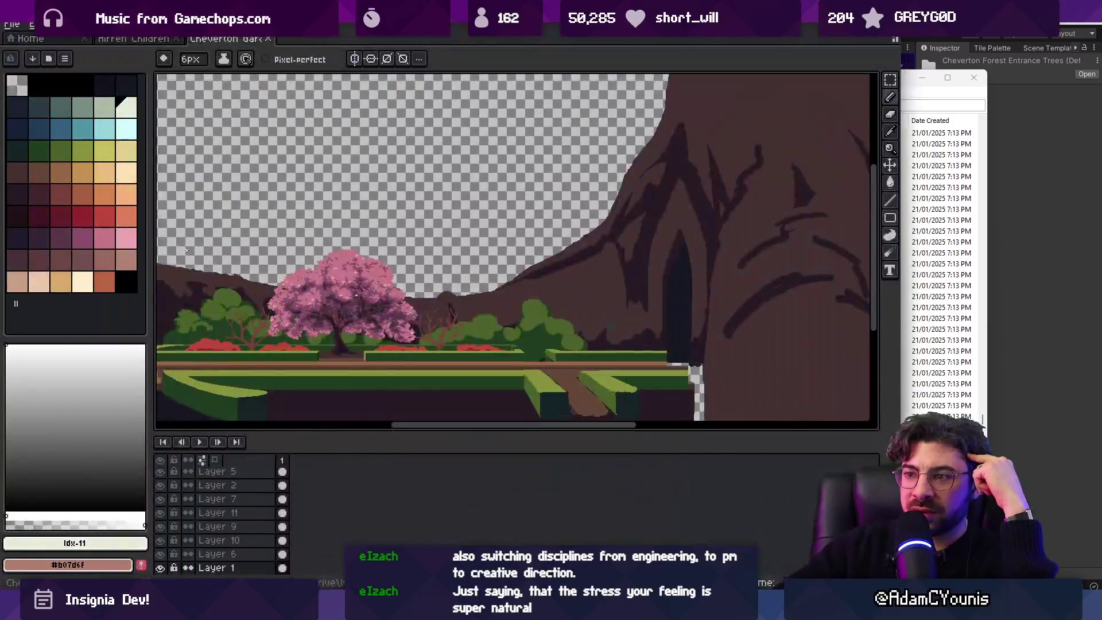
pyautogui.scroll(-2, 524, 282)
pyautogui.scroll(2, 411, 298)
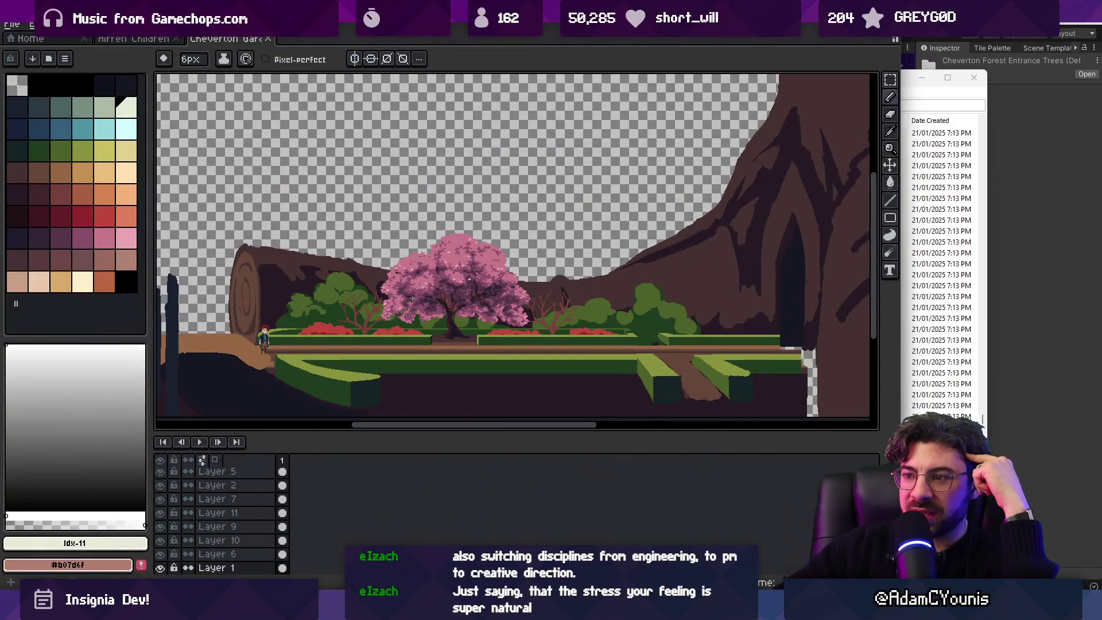
pyautogui.click(267, 39)
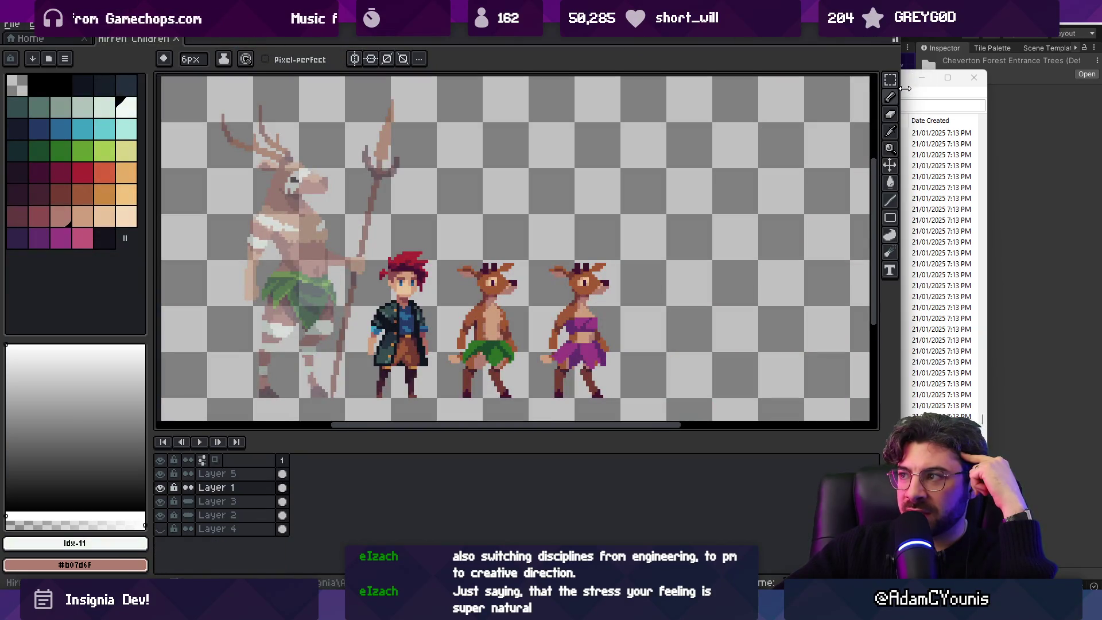
pyautogui.click(910, 96)
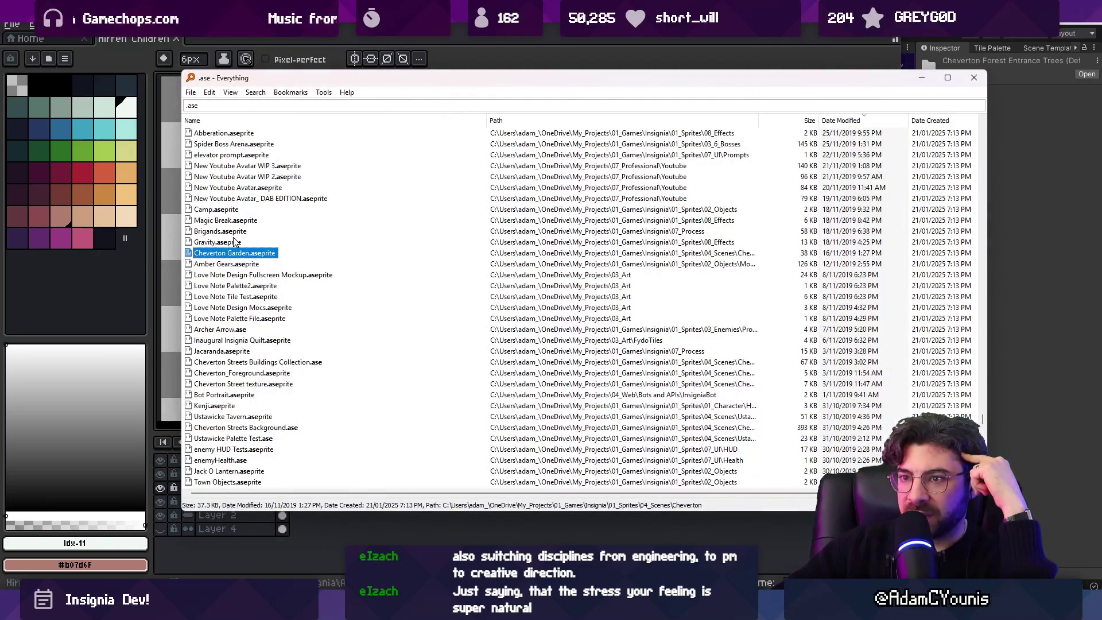
pyautogui.scroll(1, 236, 240)
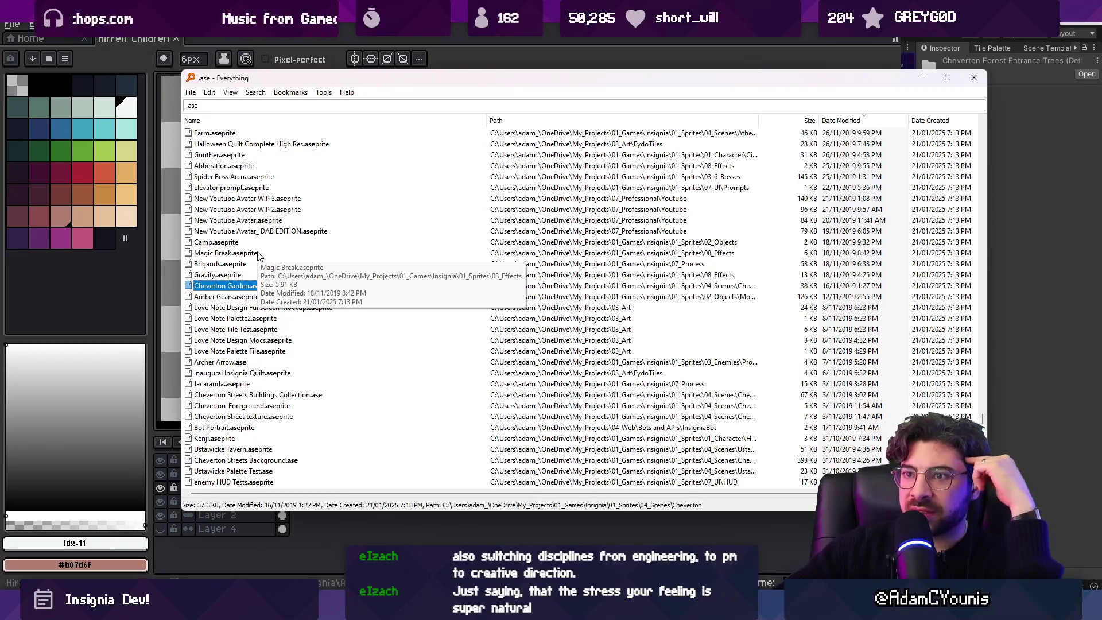
pyautogui.scroll(1, 257, 255)
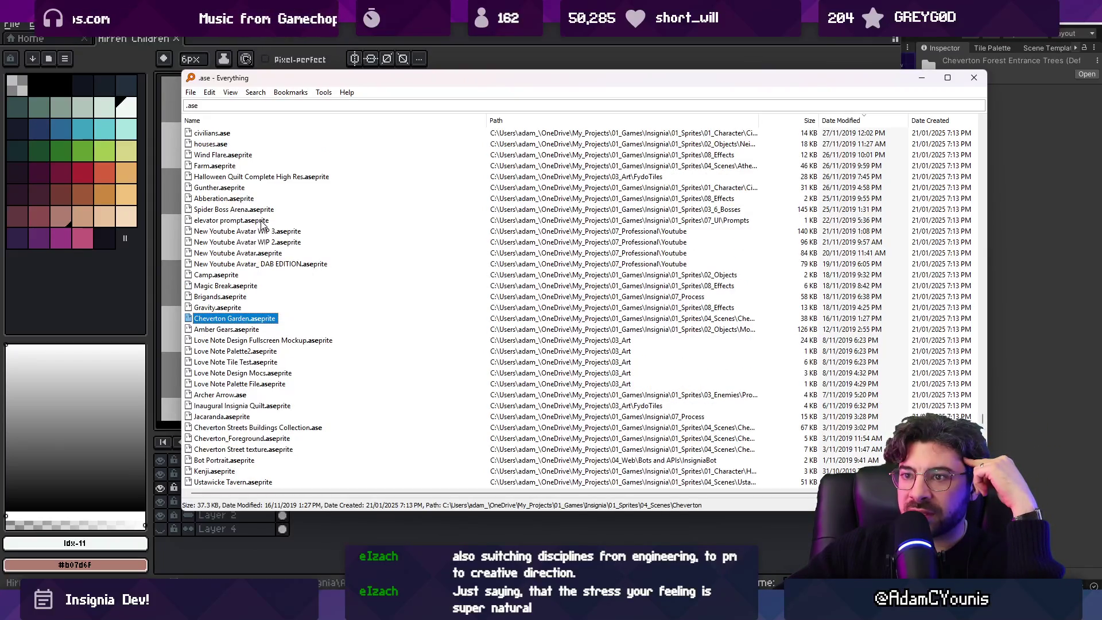
pyautogui.scroll(2, 263, 225)
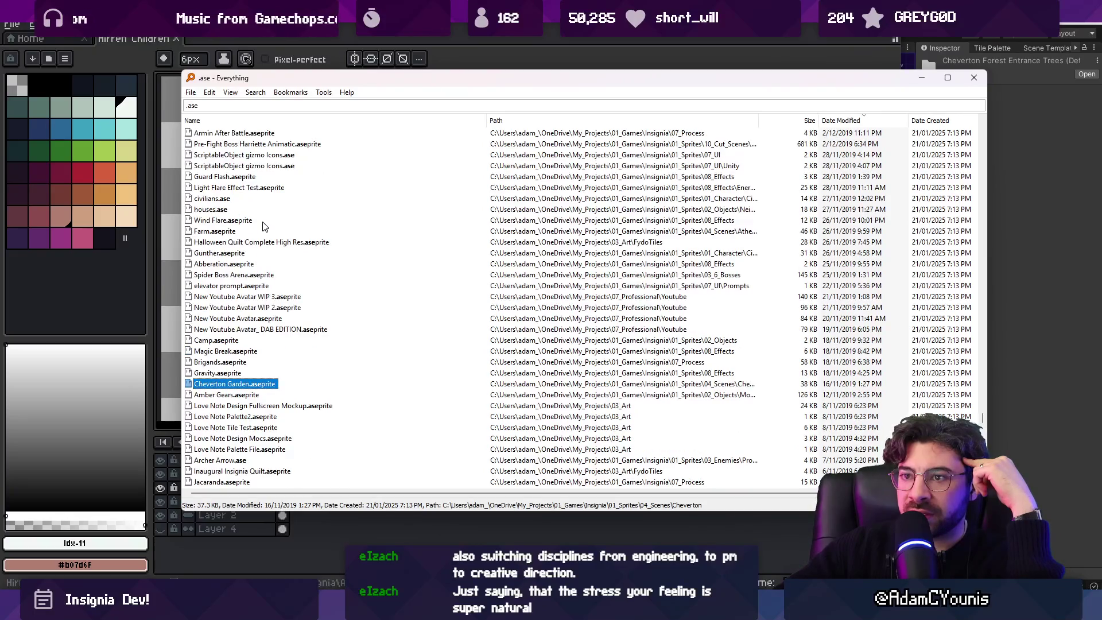
pyautogui.scroll(1, 263, 225)
pyautogui.click(264, 221)
# Step: Preview Forest Gateway.aseprite in Aseprite, then close it and return to the results
pyautogui.press('Up')
pyautogui.press('Up')
pyautogui.press('Up')
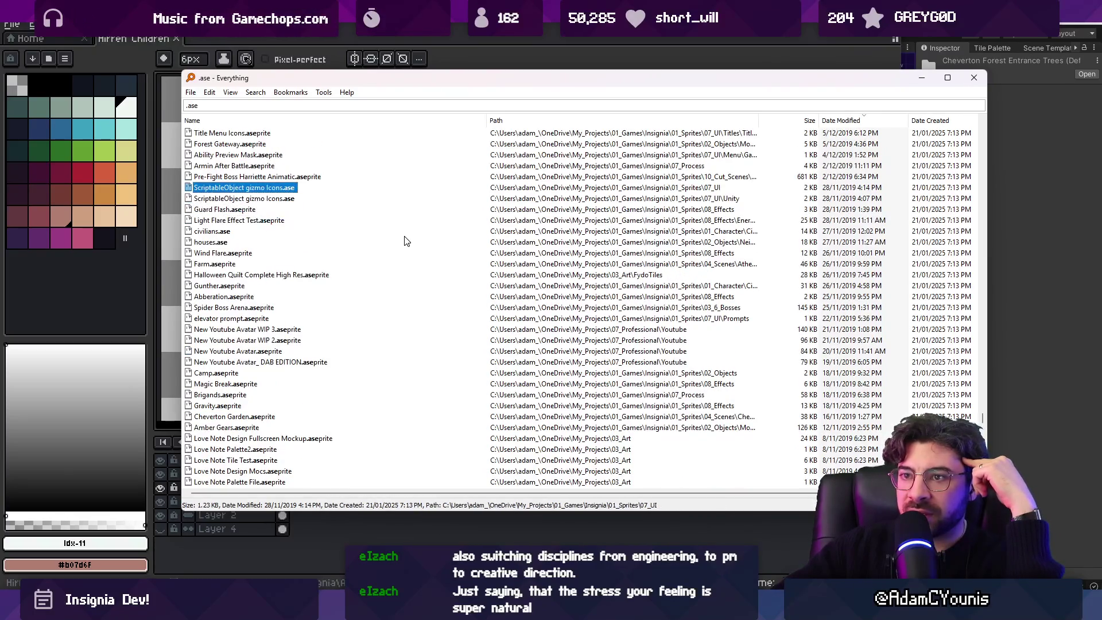
pyautogui.press('Return')
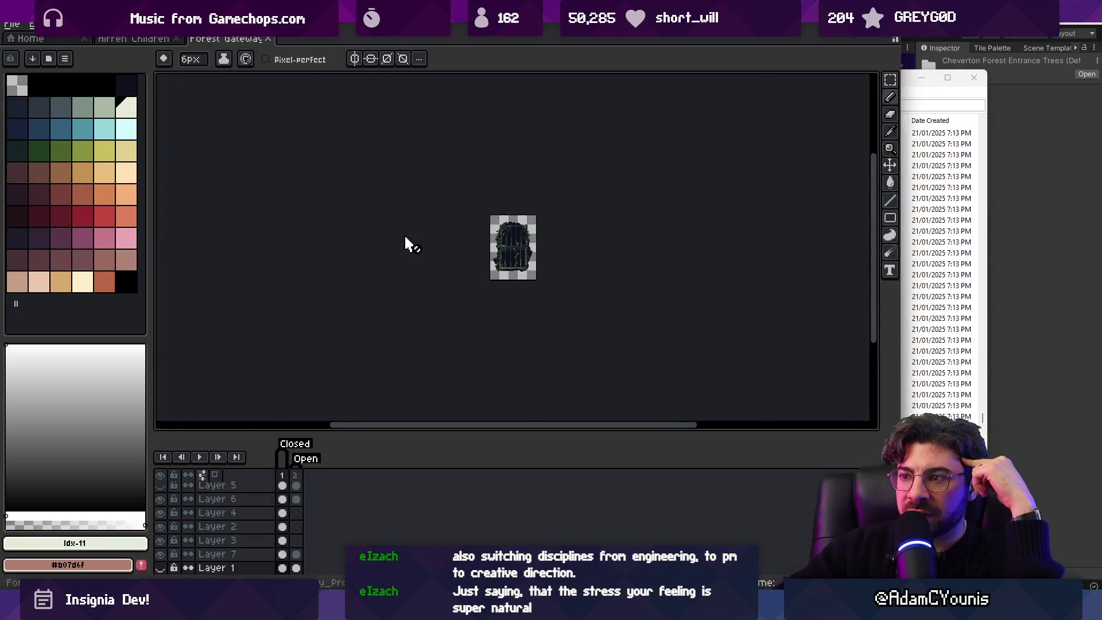
pyautogui.click(268, 38)
pyautogui.hotkey('alt', 'Tab')
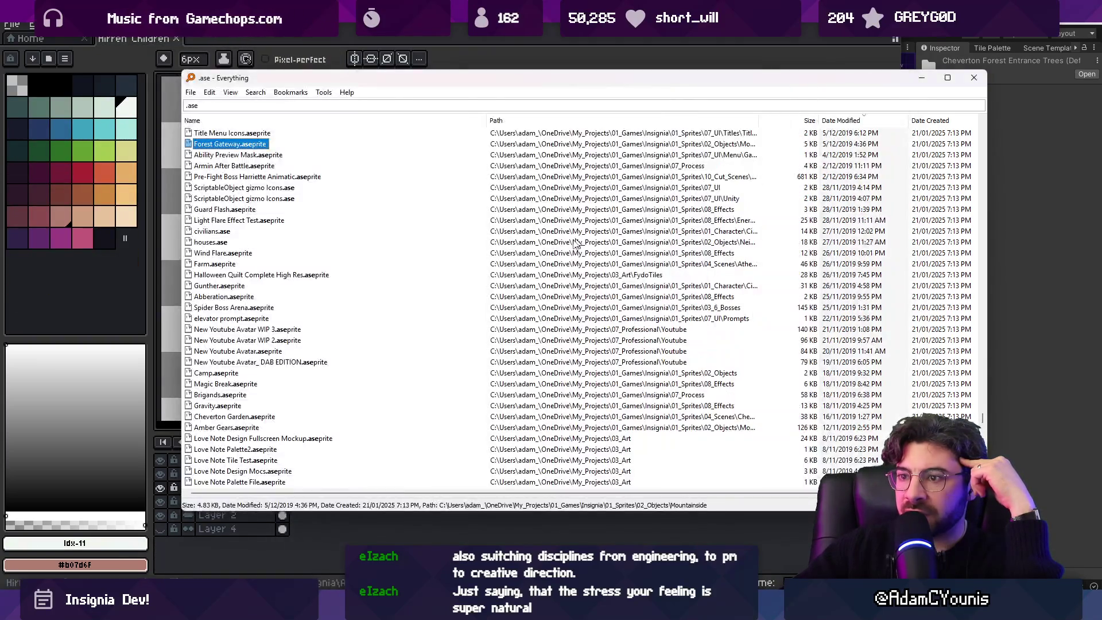
pyautogui.scroll(5, 258, 223)
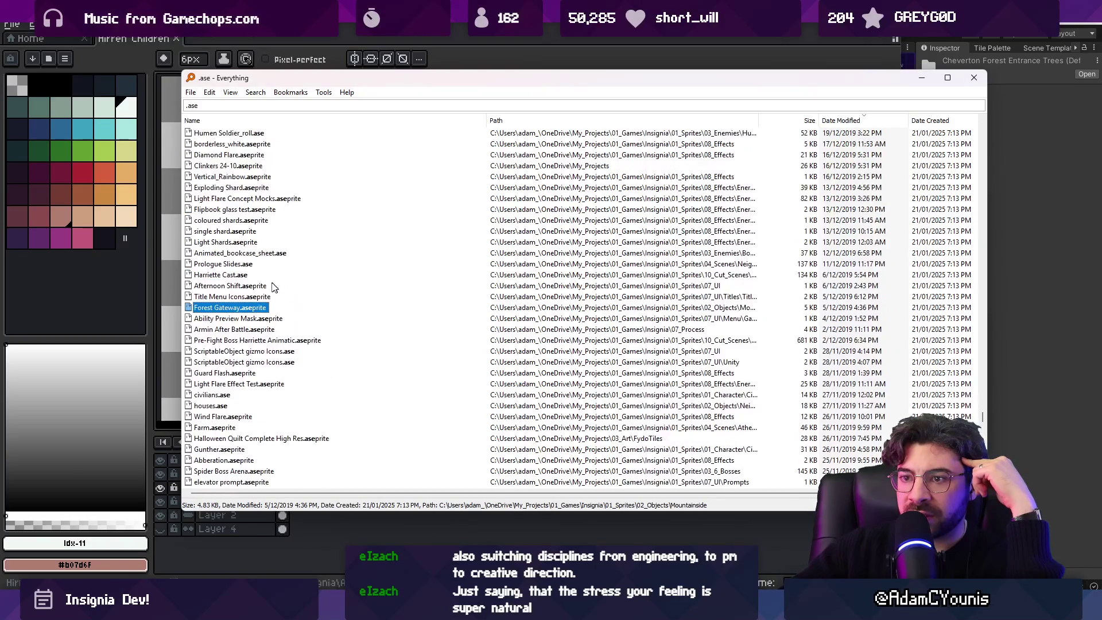
# Step: Step up through newer .ase files past Humen Soldier and Harriette_sheet, then toggle the Start menu
pyautogui.press('Up')
pyautogui.press('Up')
pyautogui.press('Up')
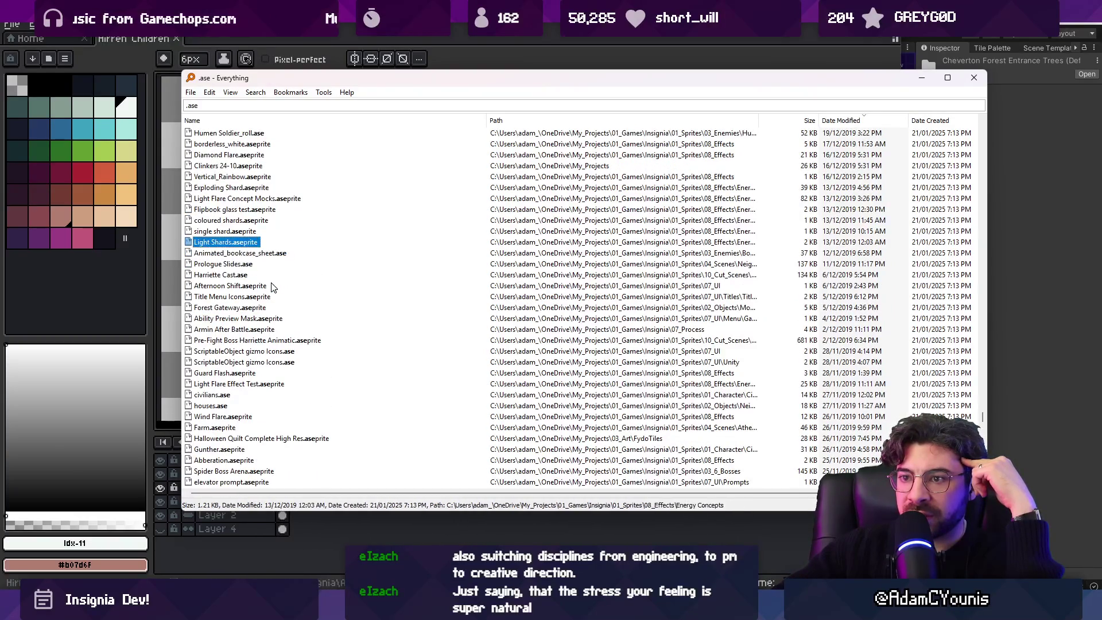
pyautogui.press('Up')
pyautogui.press('Up')
pyautogui.press('Up')
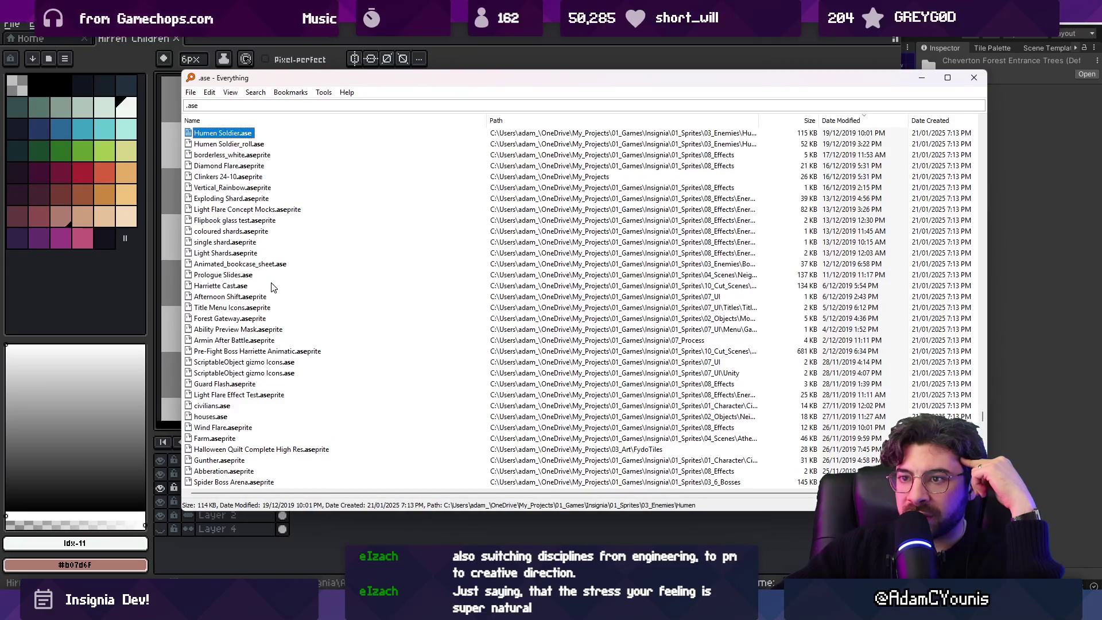
pyautogui.press('Up')
pyautogui.press('Up')
pyautogui.press('Up')
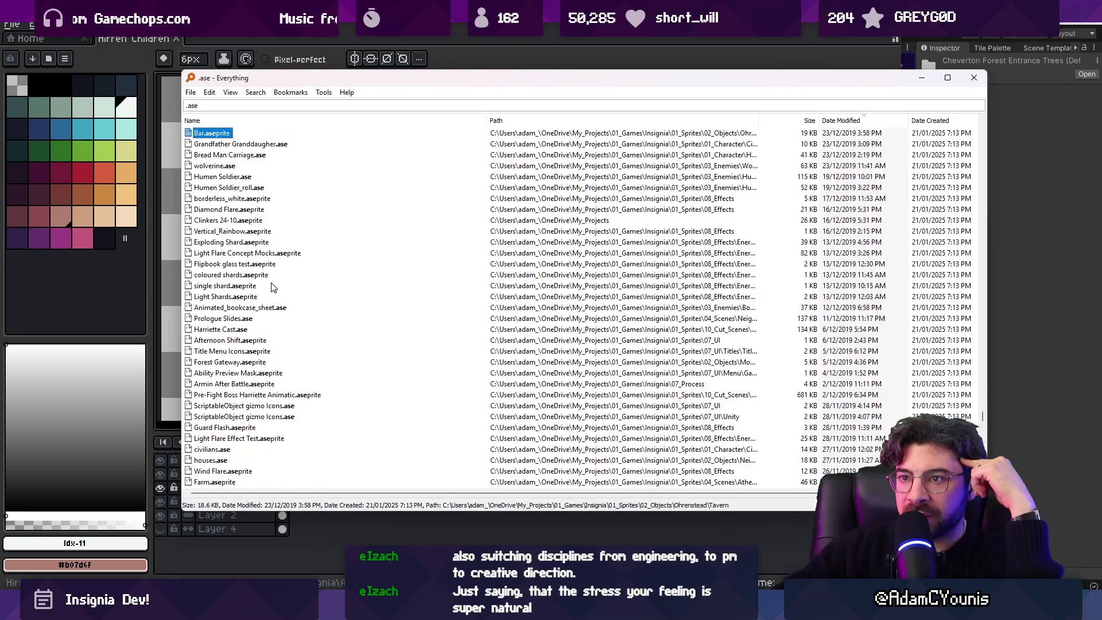
pyautogui.press('Up')
pyautogui.press('Up')
pyautogui.press('Up')
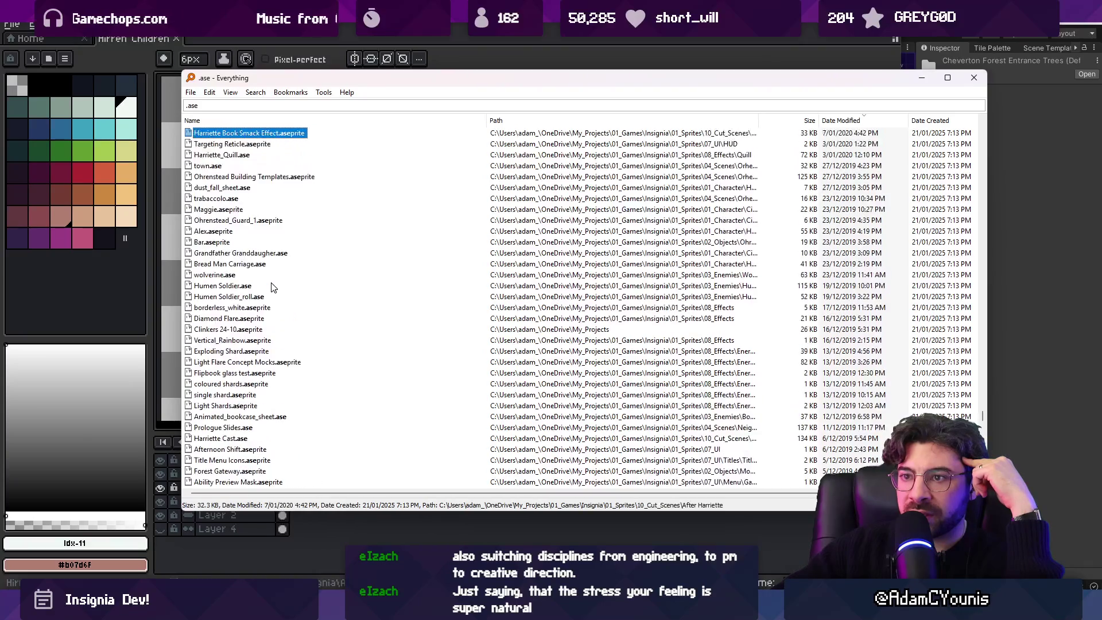
pyautogui.press('Up')
pyautogui.press('Up')
pyautogui.press('Up')
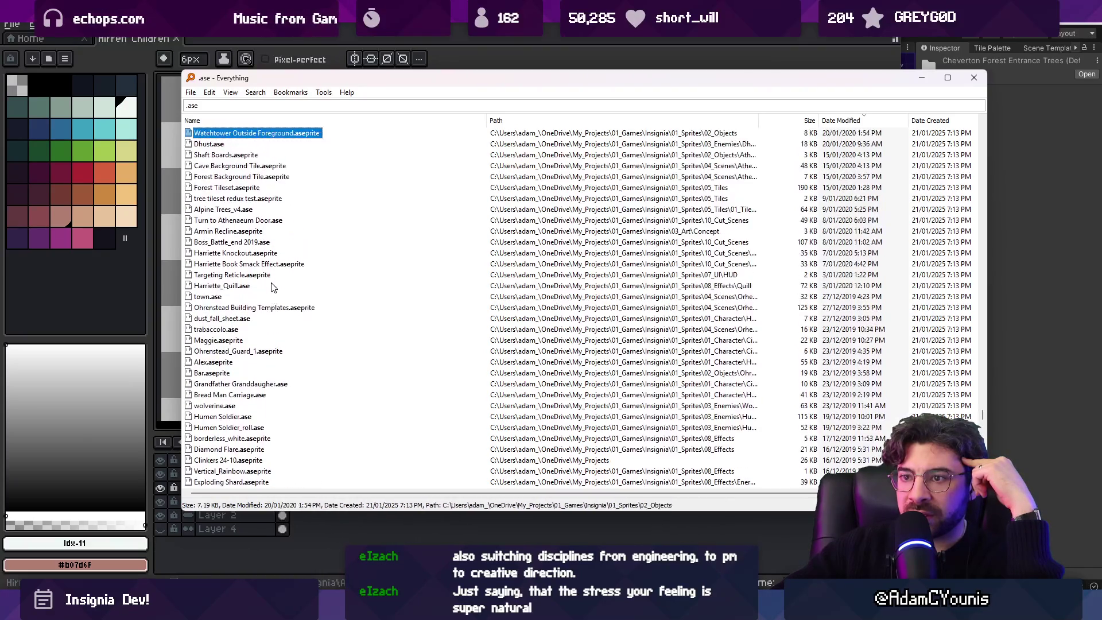
pyautogui.press('Up')
pyautogui.press('Up')
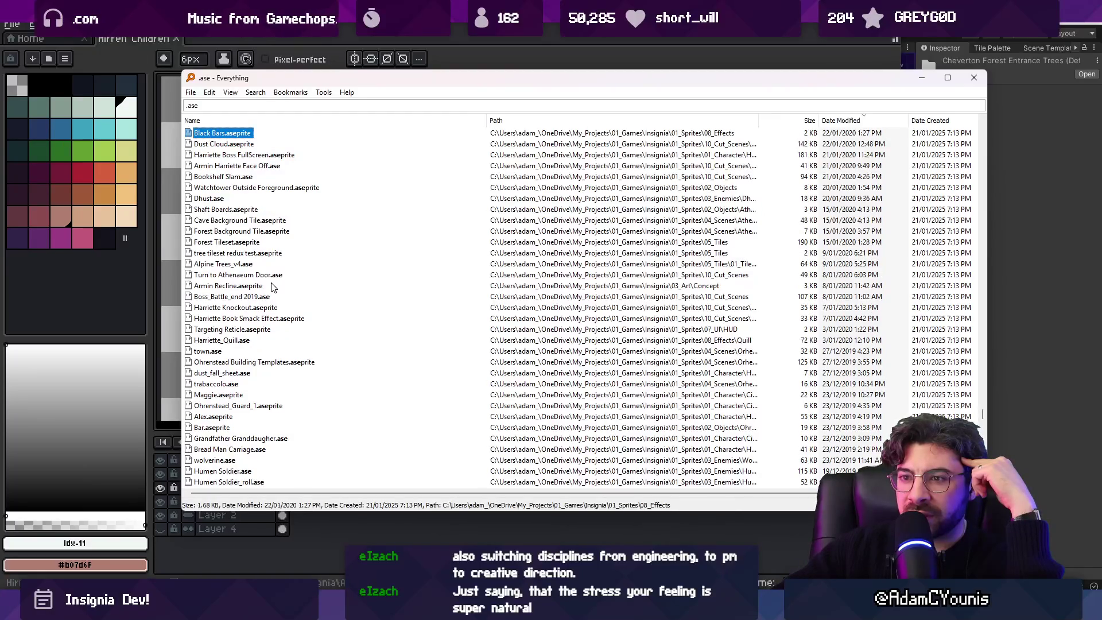
pyautogui.press('Up')
pyautogui.press('Up')
pyautogui.press('Up')
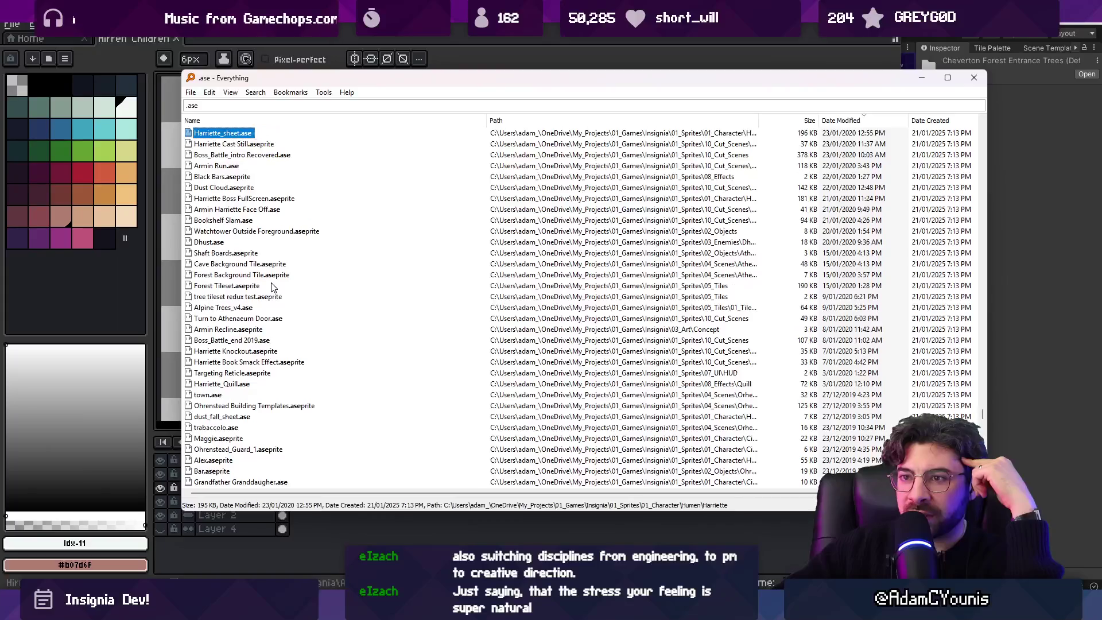
pyautogui.press('Up')
pyautogui.press('Up')
pyautogui.press('Up')
pyautogui.press('Up')
pyautogui.press('Up')
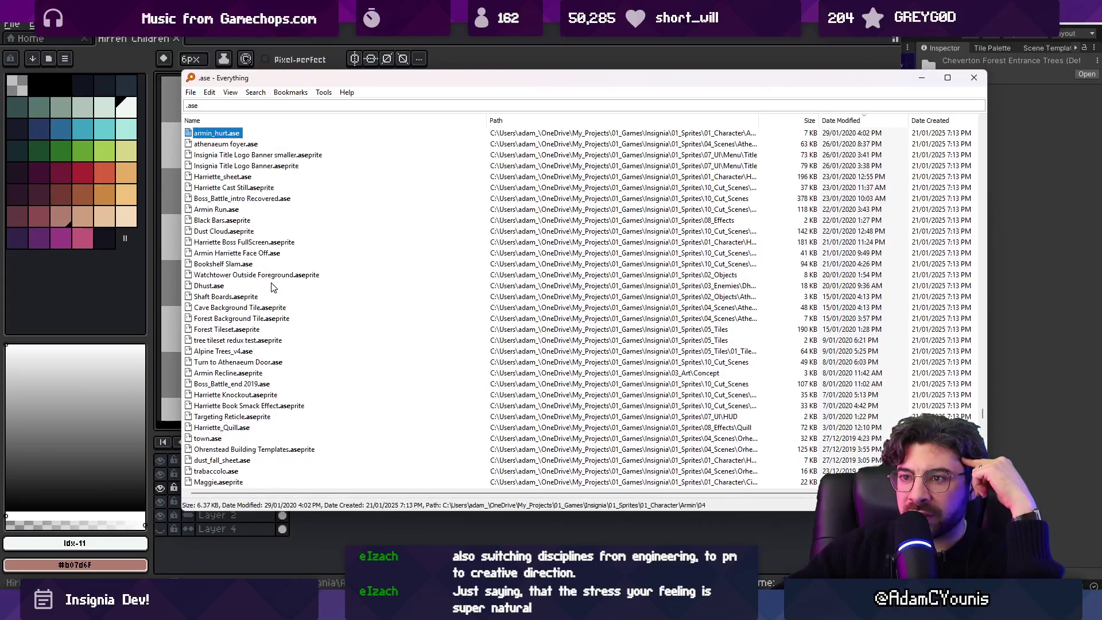
pyautogui.press('Up')
pyautogui.press('Up')
pyautogui.press('Up')
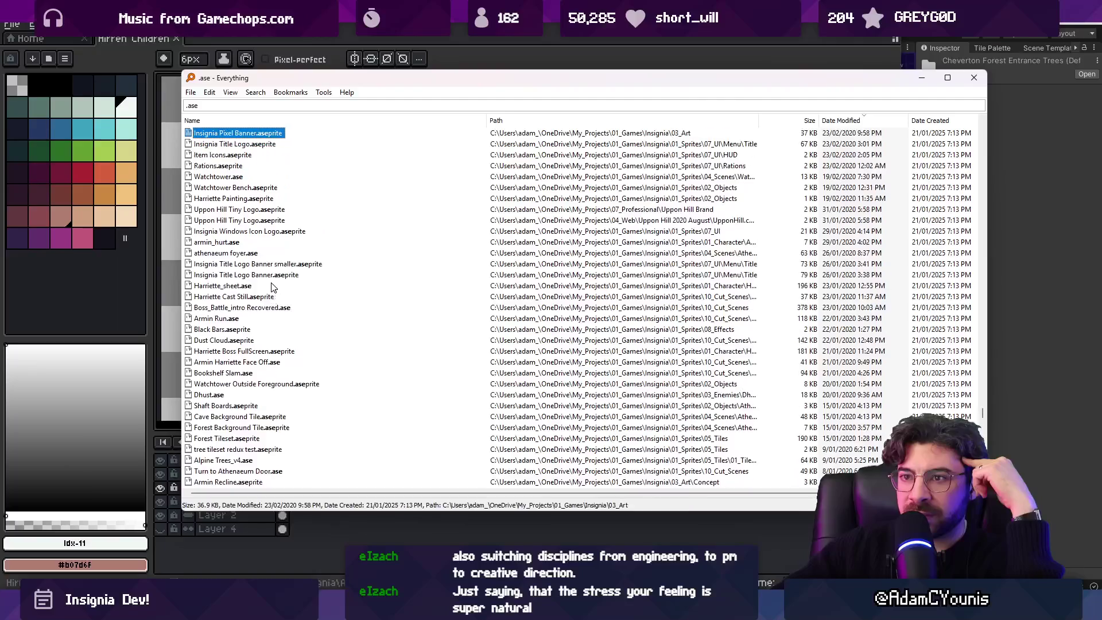
pyautogui.press('Up')
pyautogui.press('Up')
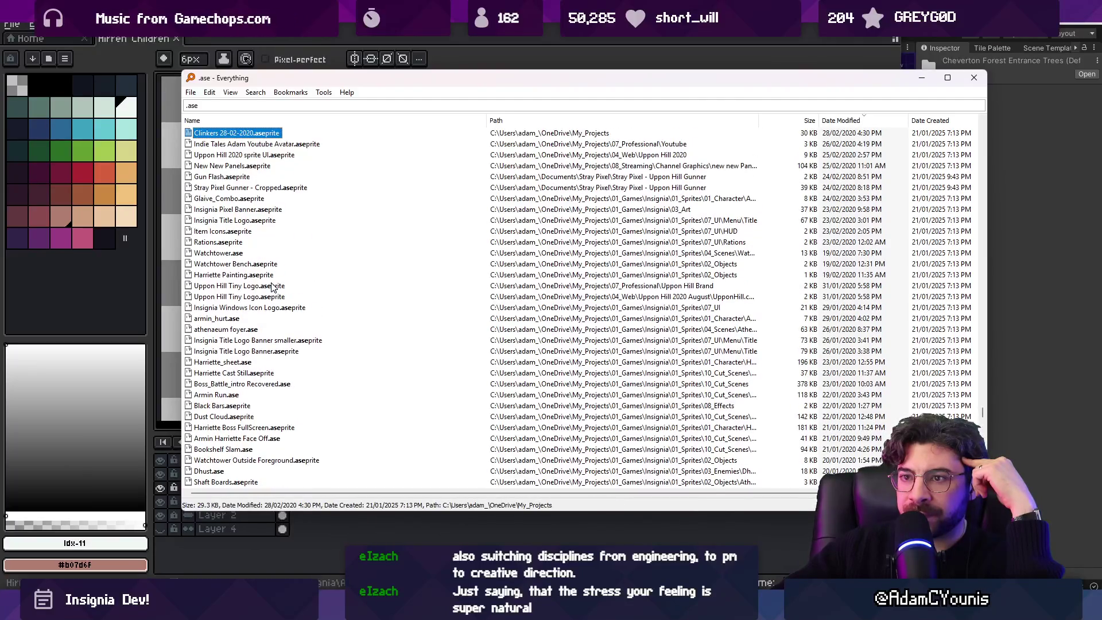
pyautogui.press('Up')
pyautogui.press('Up')
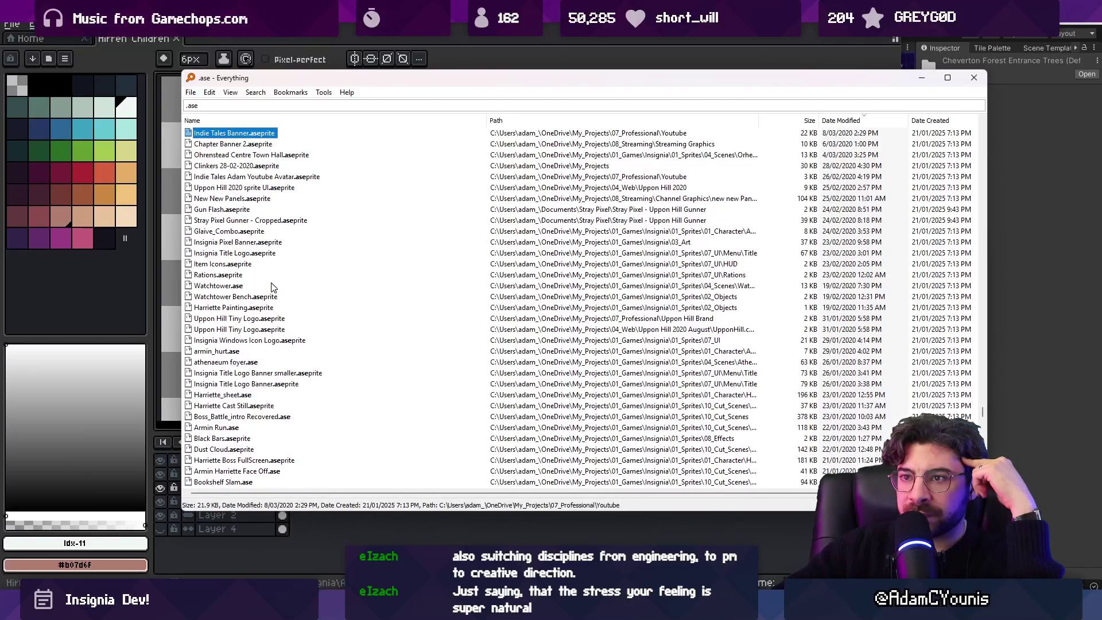
pyautogui.press('super')
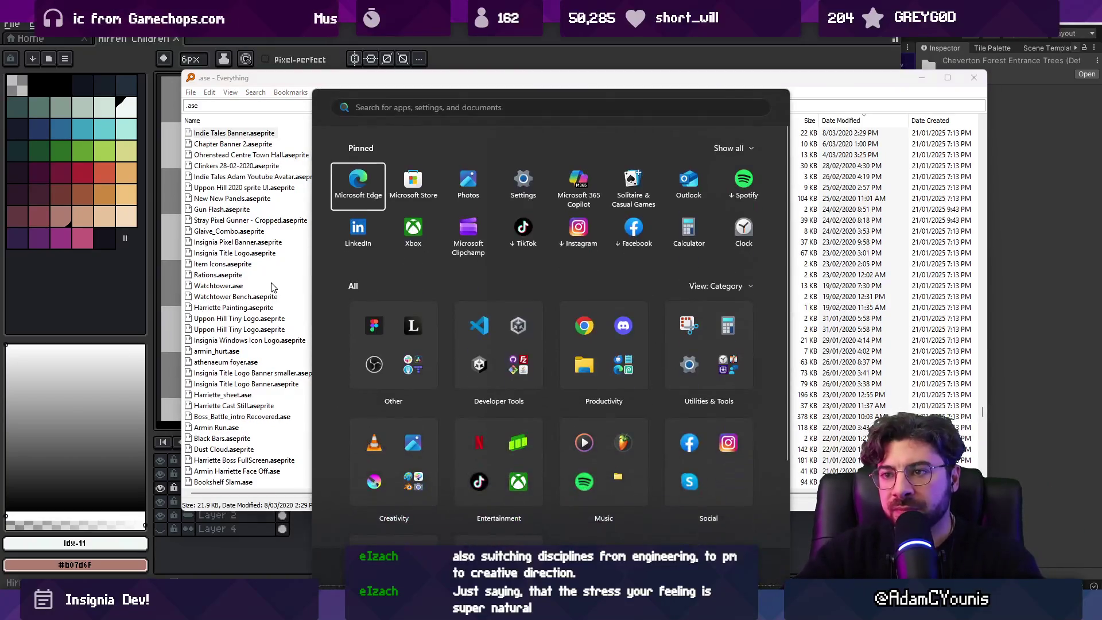
pyautogui.press('super')
# Step: Search Everything for 'cheverton .ase' and step up the results to the Cheverton forest files
pyautogui.click(231, 107)
pyautogui.write('cheve')
pyautogui.write('r')
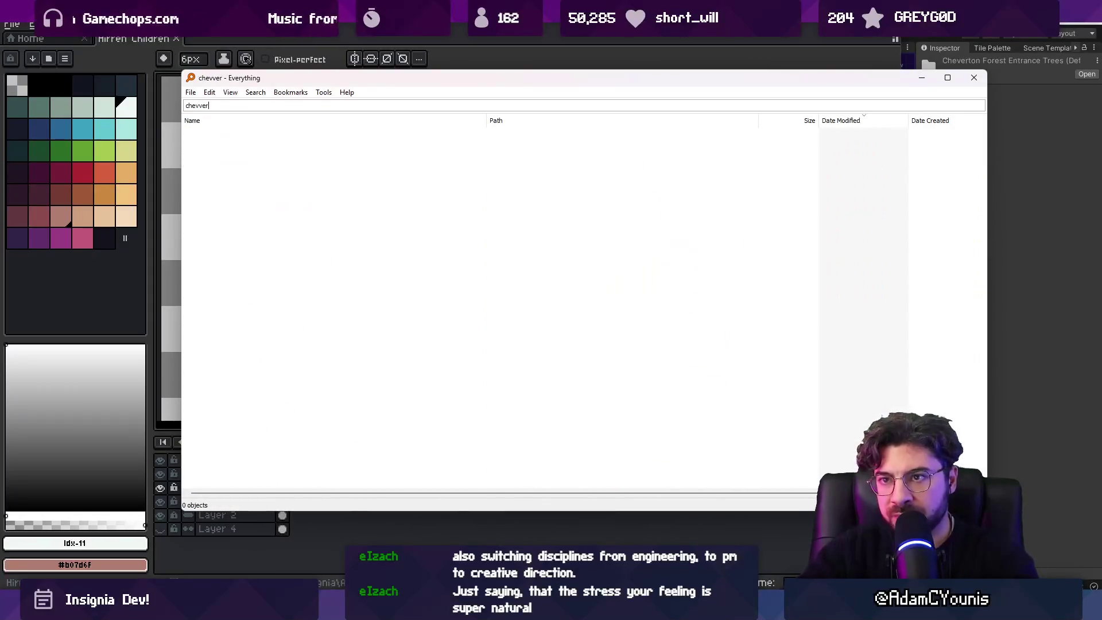
pyautogui.write('ton .ase')
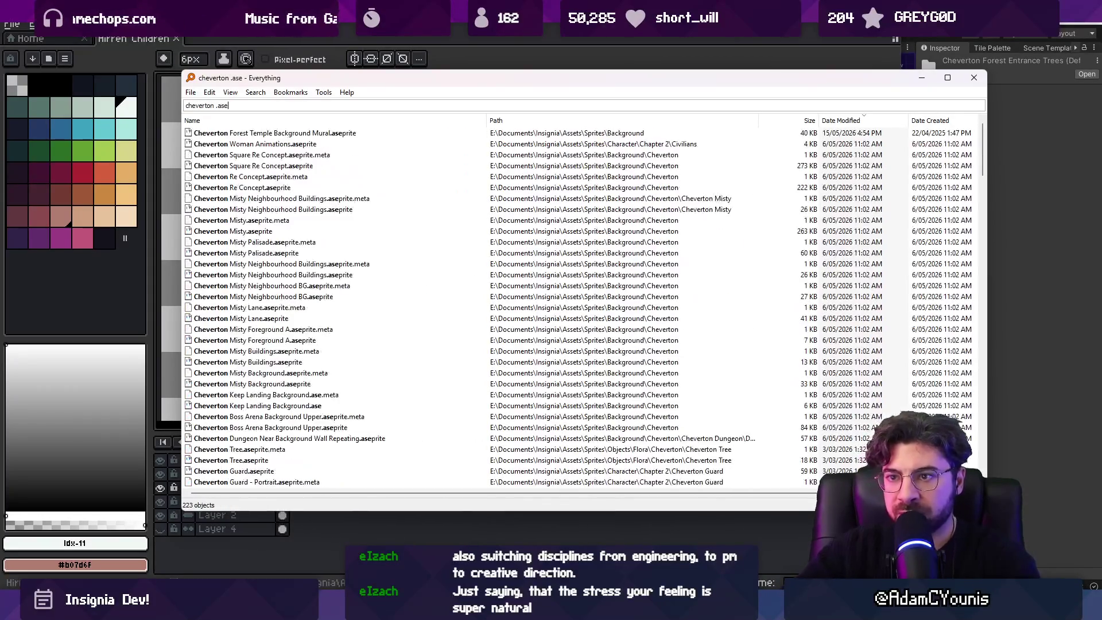
pyautogui.scroll(-10, 307, 313)
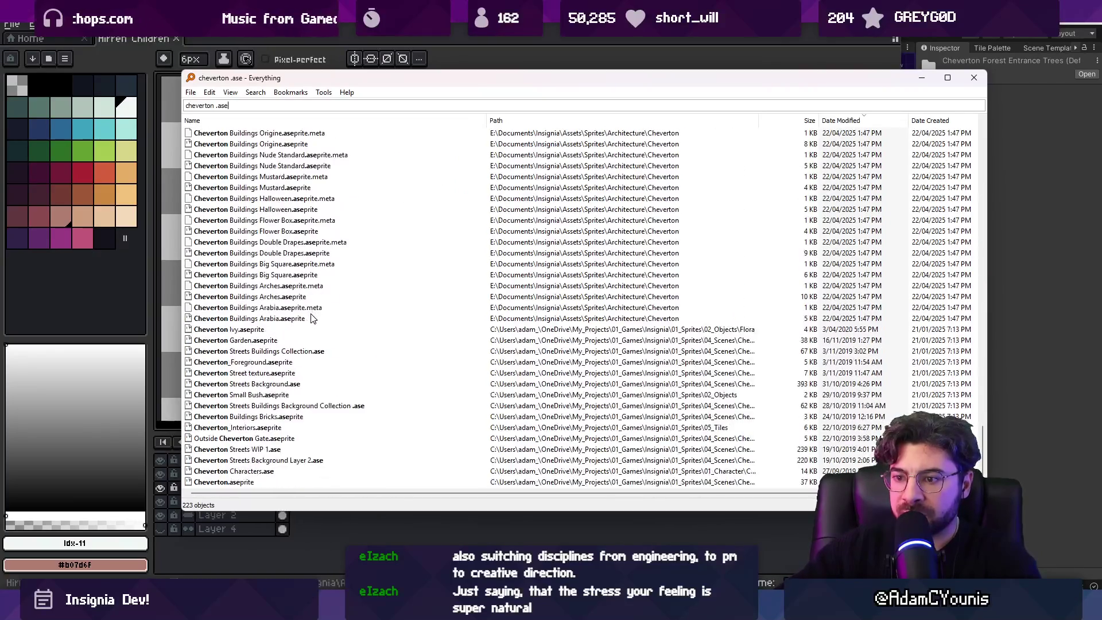
pyautogui.press('Tab')
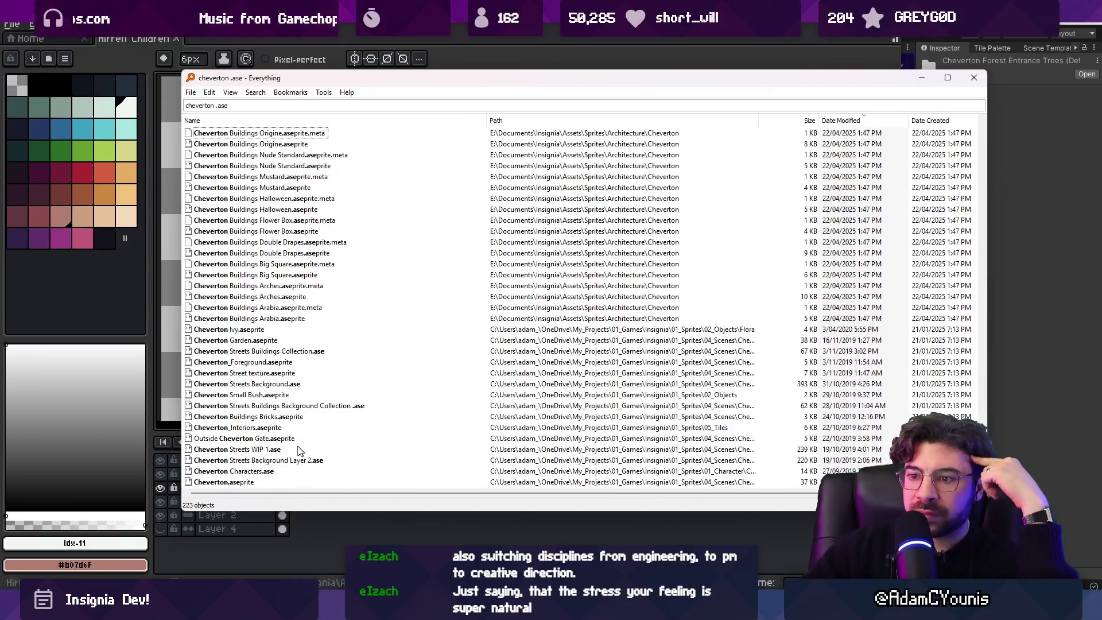
pyautogui.click(288, 451)
pyautogui.press('Up')
pyautogui.press('Up')
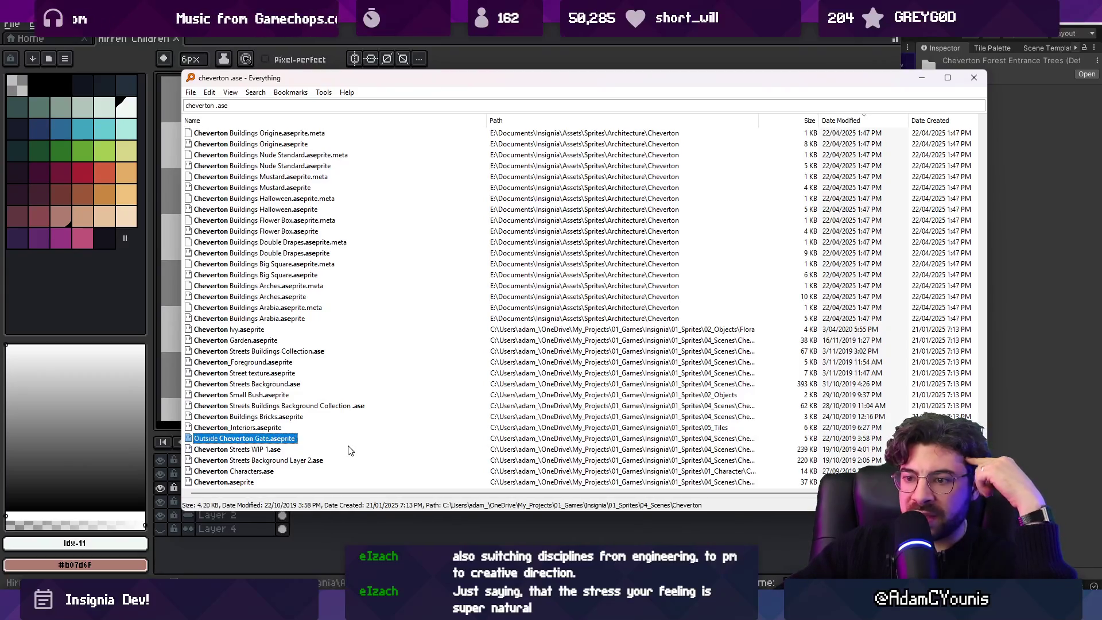
pyautogui.press('Up')
pyautogui.press('Up')
pyautogui.press('Up')
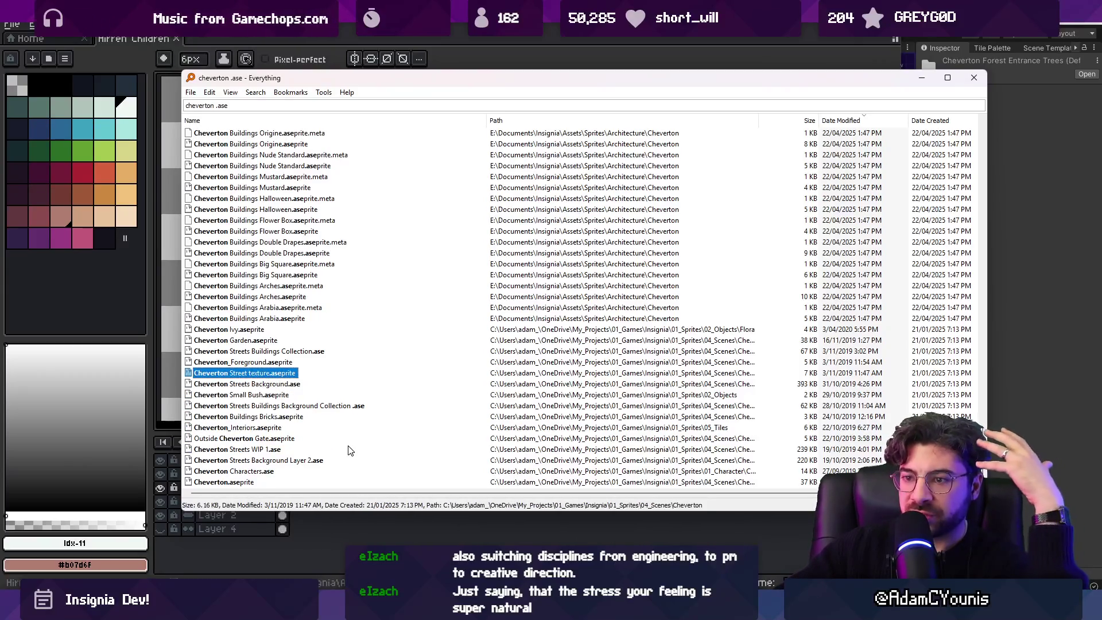
pyautogui.press('Up')
pyautogui.press('Up')
pyautogui.press('Up')
pyautogui.press('Up')
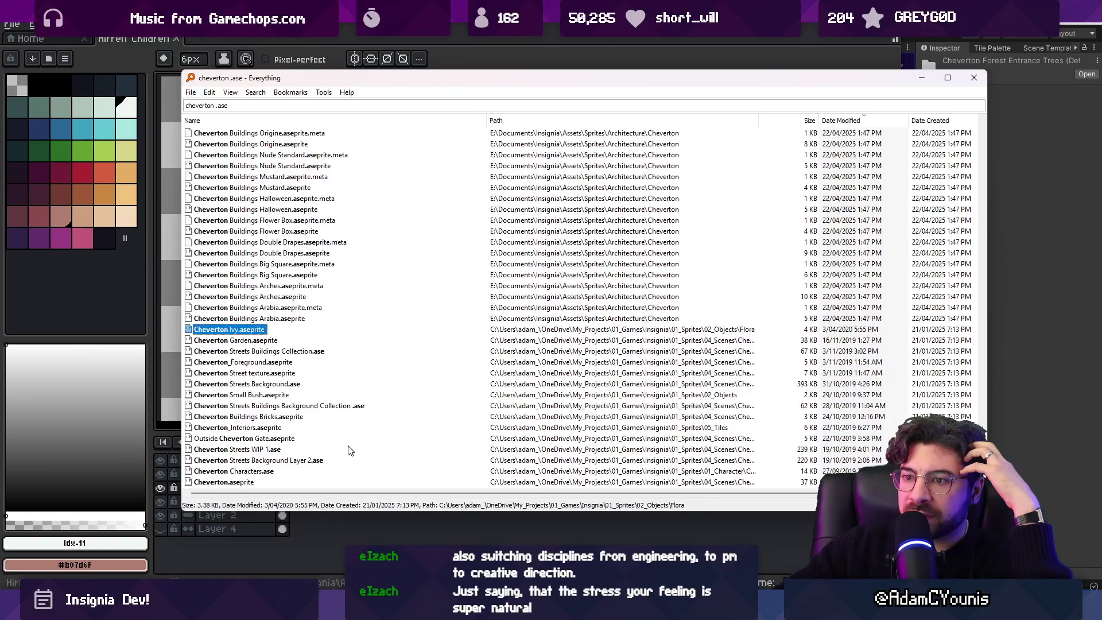
pyautogui.press('Up')
pyautogui.press('Up')
pyautogui.press('Up')
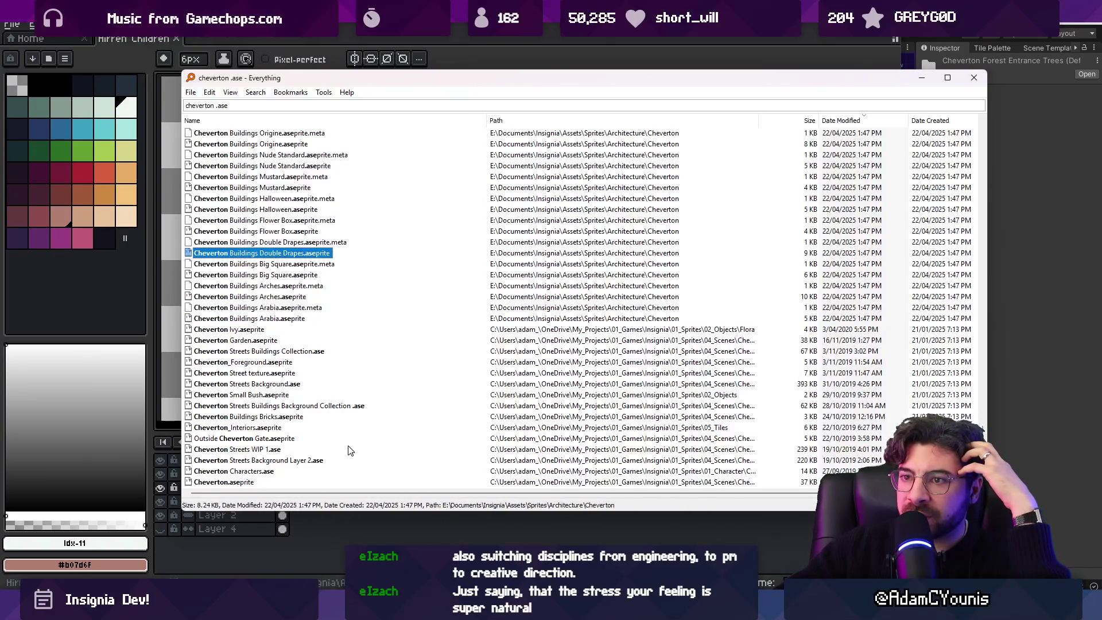
pyautogui.press('Up')
pyautogui.press('Up')
pyautogui.press('Up')
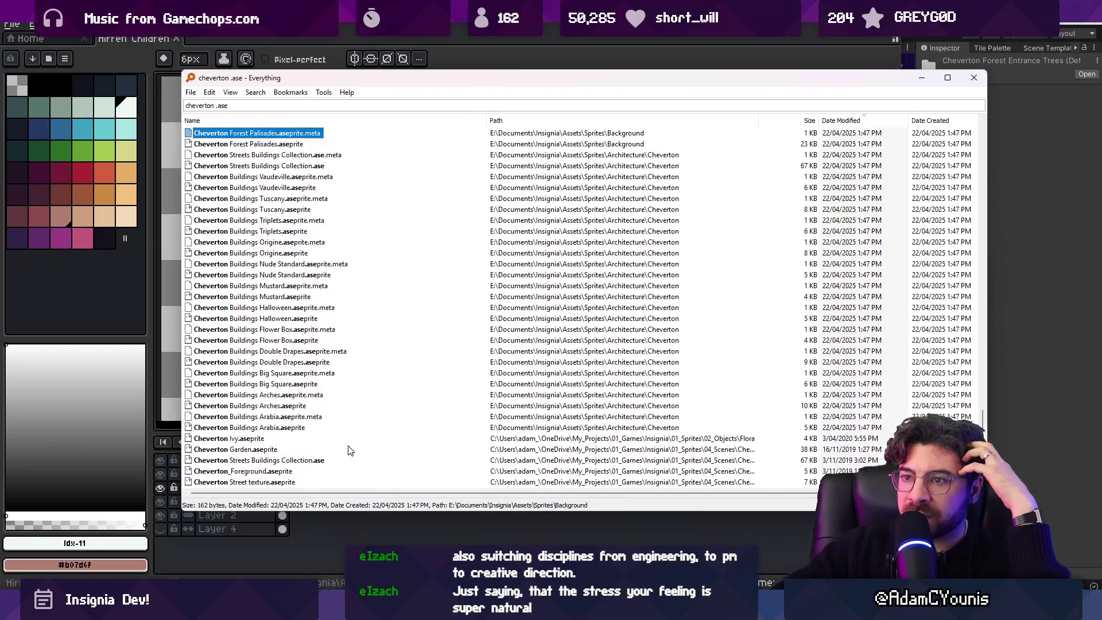
pyautogui.press('Up')
pyautogui.press('Up')
pyautogui.press('Up')
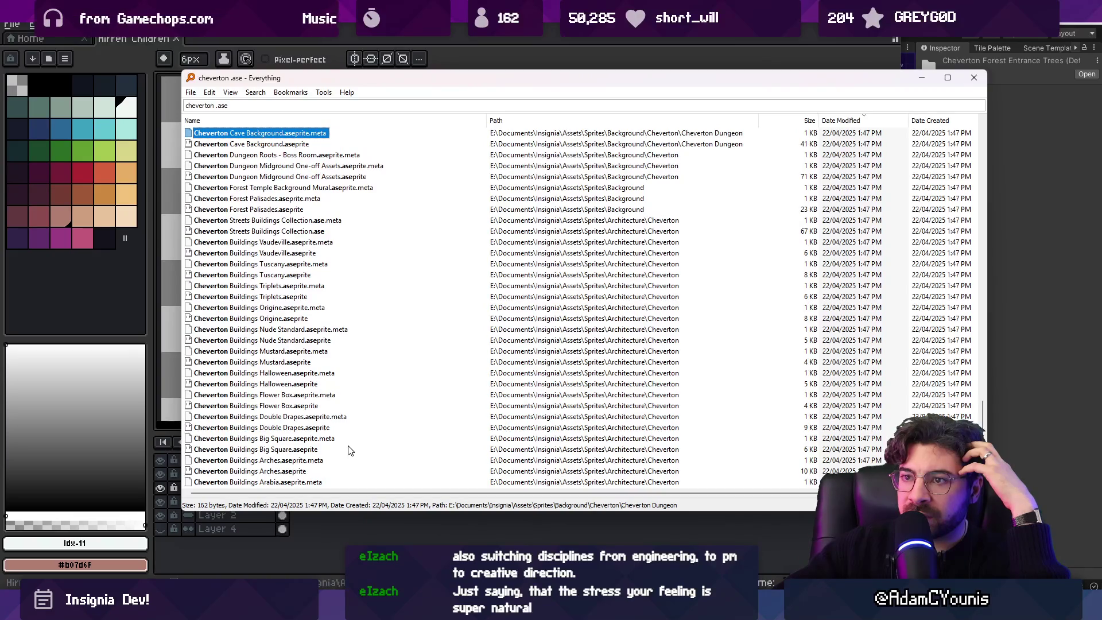
pyautogui.scroll(1, 350, 450)
pyautogui.press('Up')
pyautogui.press('Up')
pyautogui.press('Up')
pyautogui.press('Up')
pyautogui.press('Up')
pyautogui.press('Up')
pyautogui.press('Up')
pyautogui.press('Up')
pyautogui.press('Up')
pyautogui.press('Up')
pyautogui.press('Up')
pyautogui.press('Up')
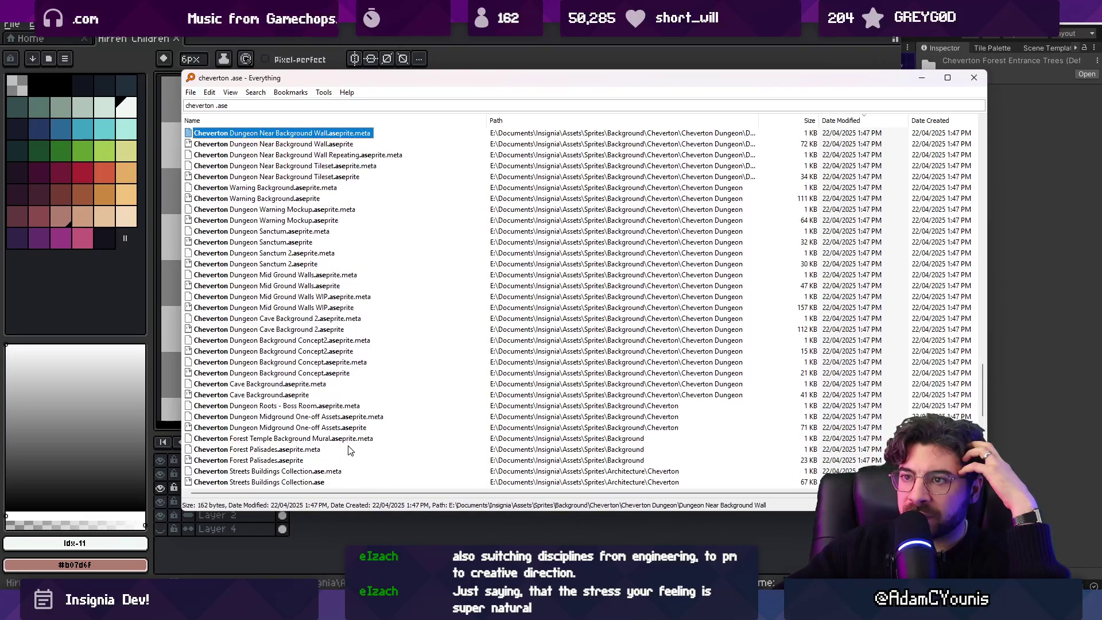
pyautogui.press('Up')
pyautogui.press('Up')
pyautogui.press('Up')
pyautogui.press('Up')
pyautogui.press('Up')
pyautogui.press('Up')
pyautogui.press('Up')
# Step: Open the chosen Cheverton forest sprite in Aseprite, toggle its layers, then close it
pyautogui.press('Return')
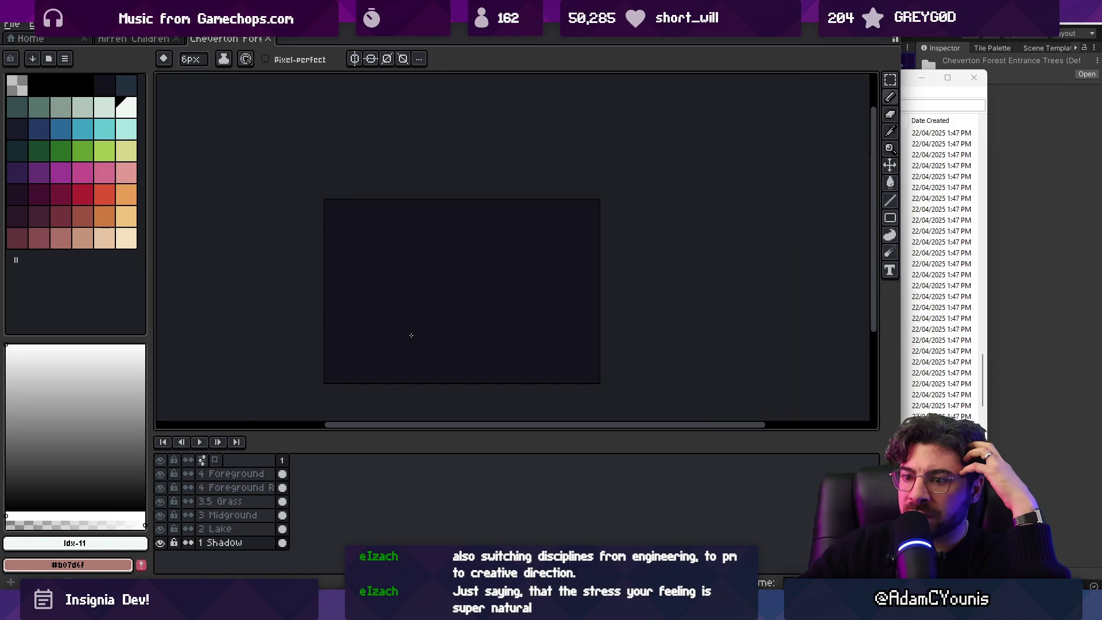
pyautogui.click(161, 487)
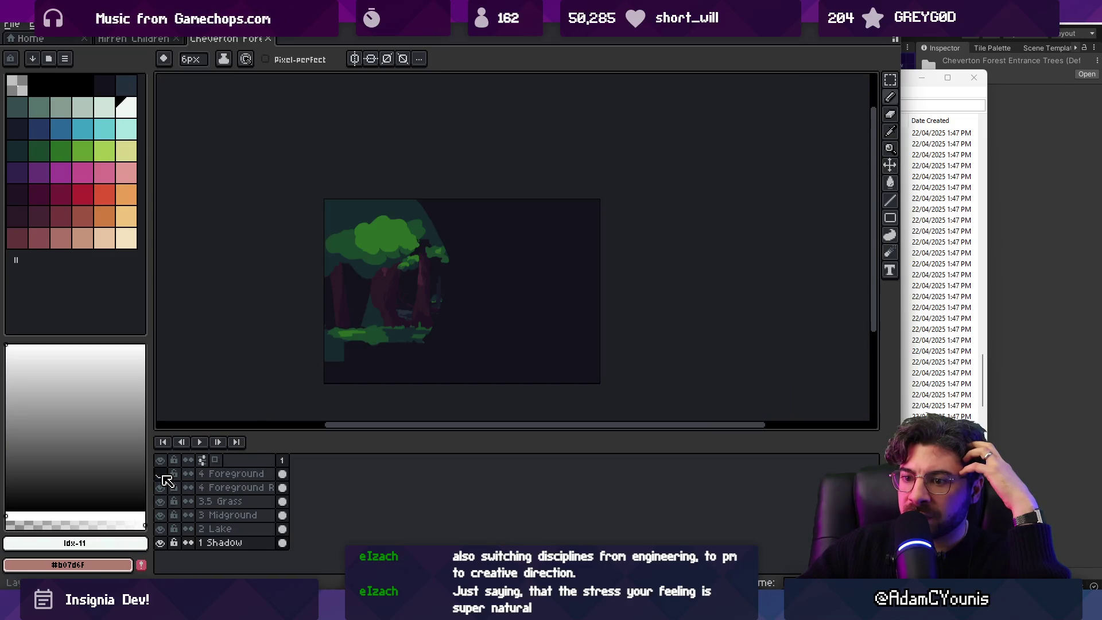
pyautogui.click(161, 474)
pyautogui.click(161, 474)
pyautogui.click(161, 487)
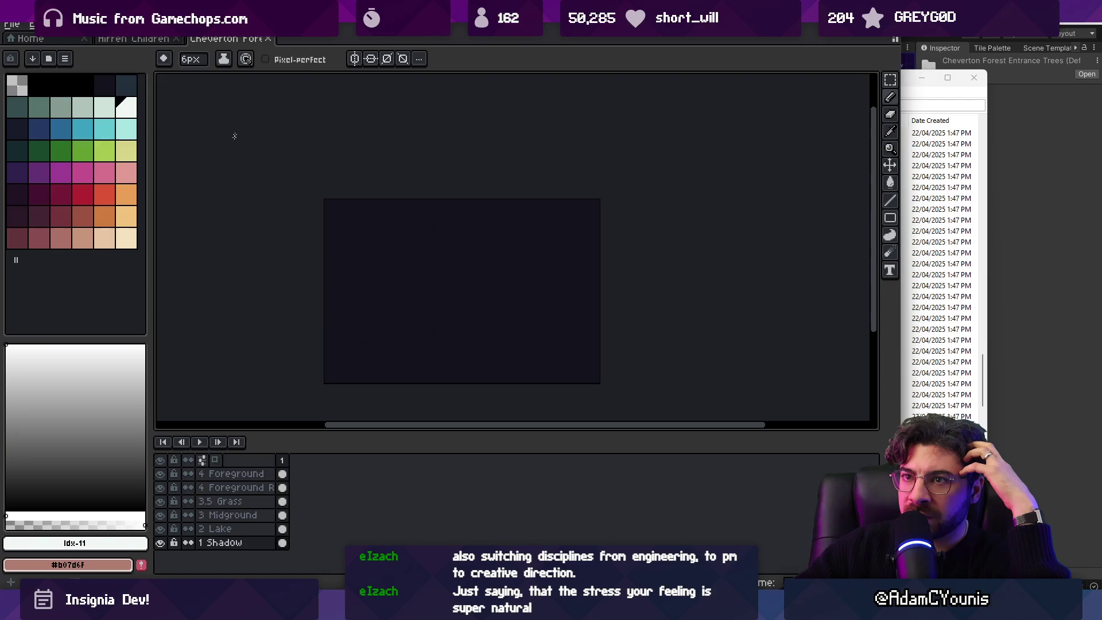
pyautogui.hotkey('ctrl', 'w')
pyautogui.click(931, 94)
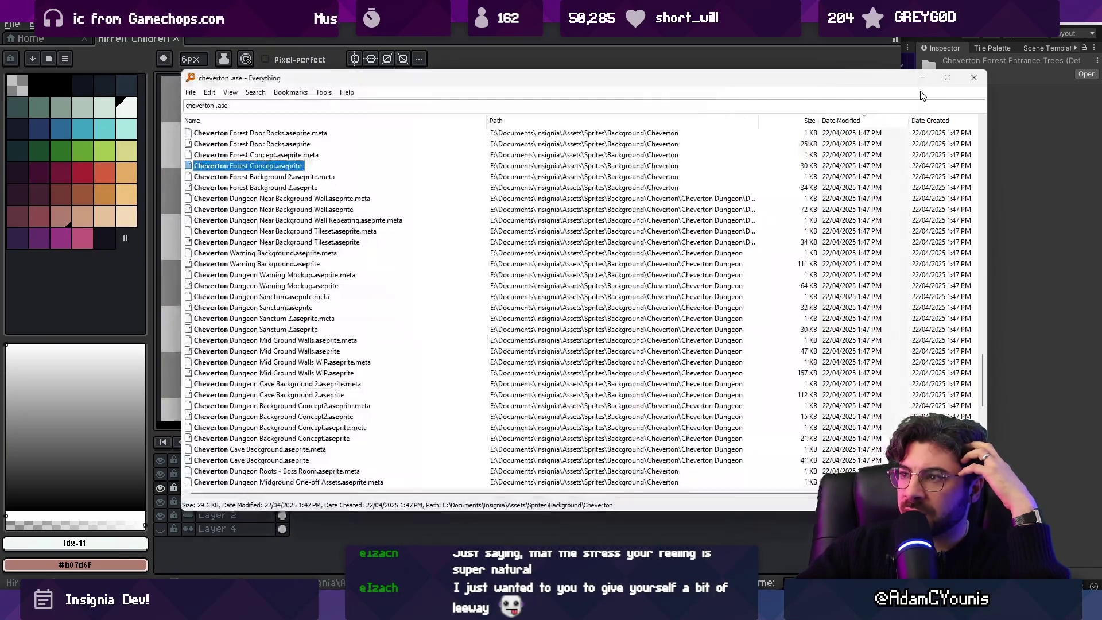
pyautogui.press('Down')
pyautogui.press('Down')
pyautogui.press('Down')
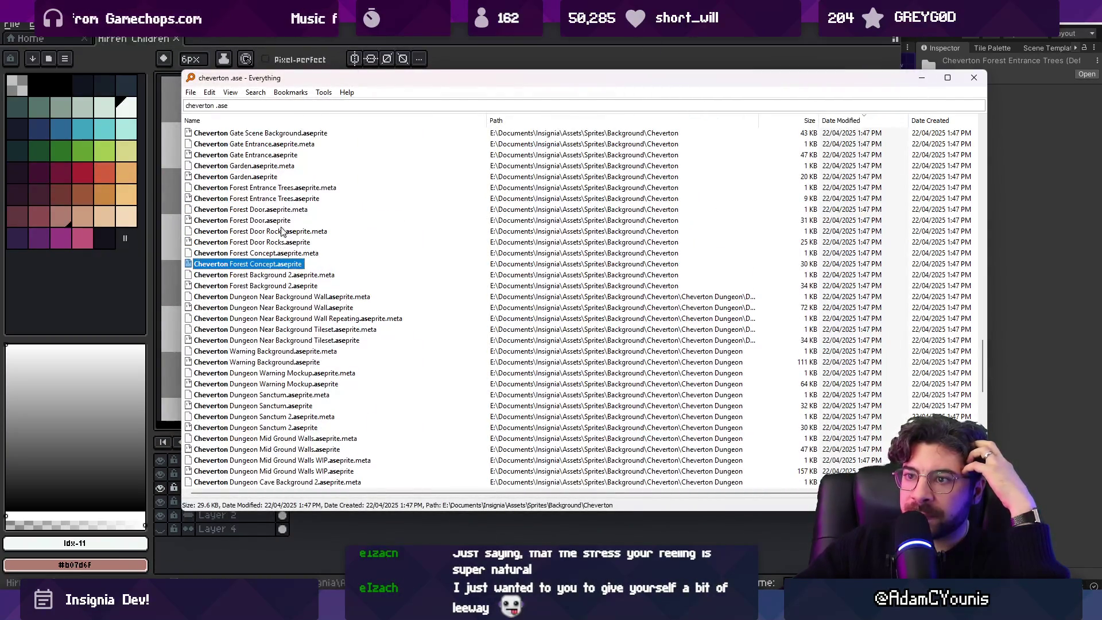
pyautogui.scroll(1, 284, 208)
pyautogui.click(287, 232)
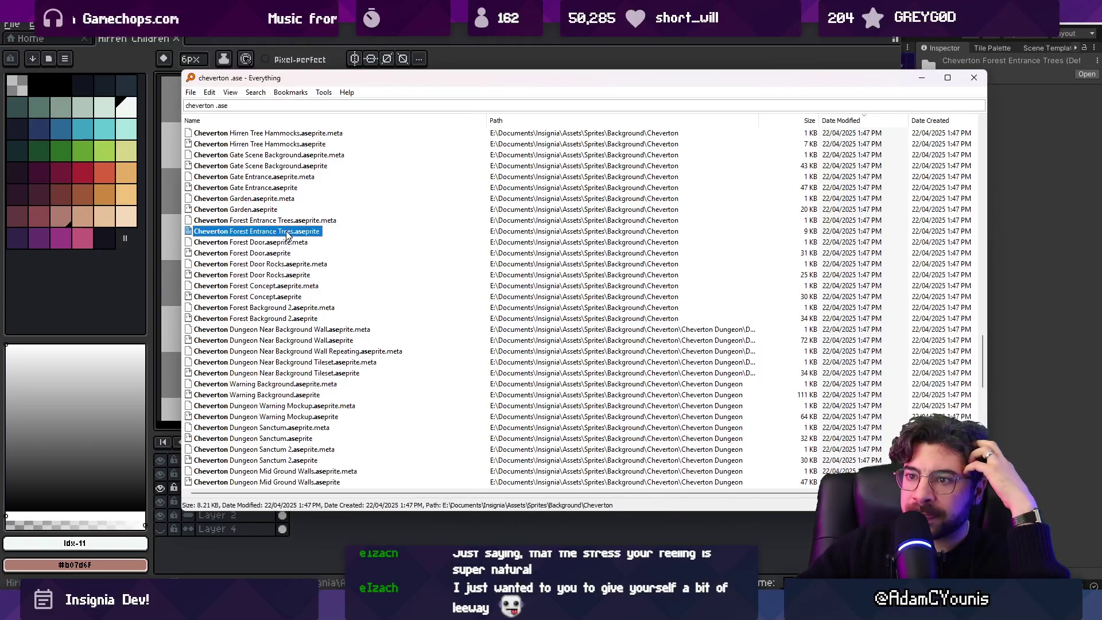
pyautogui.scroll(2, 310, 235)
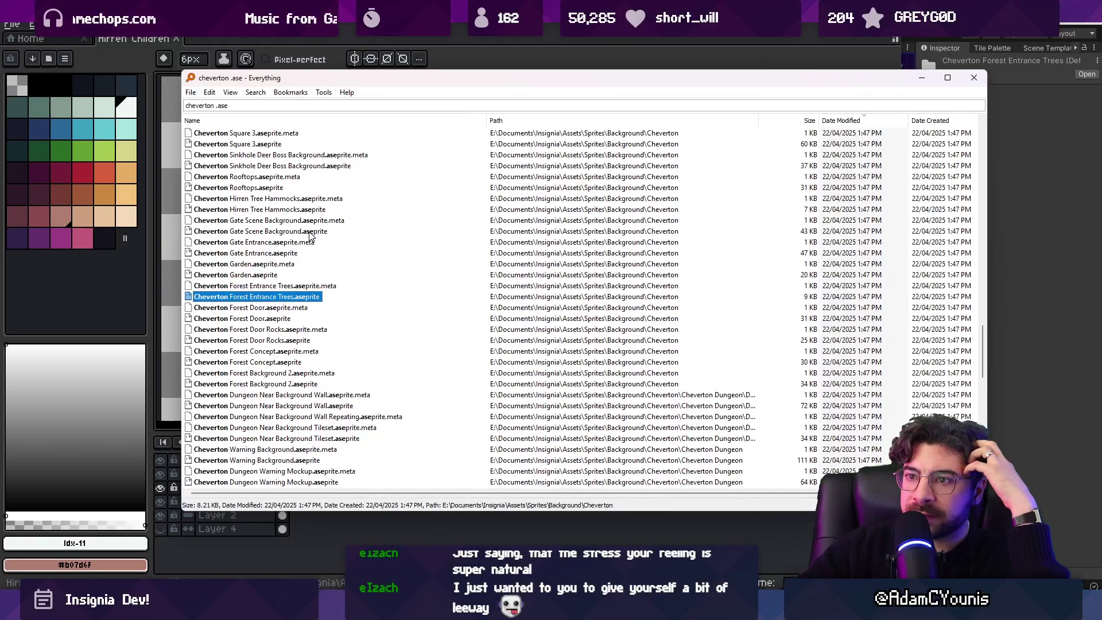
pyautogui.press('Up')
pyautogui.press('Up')
pyautogui.press('Up')
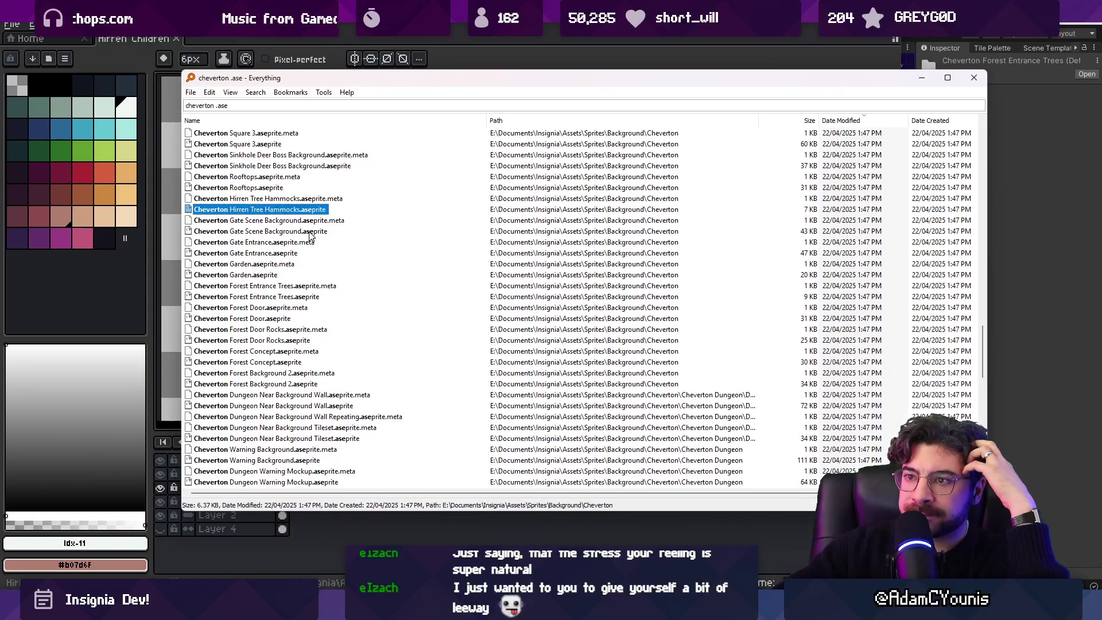
pyautogui.press('Up')
pyautogui.press('Up')
pyautogui.press('Up')
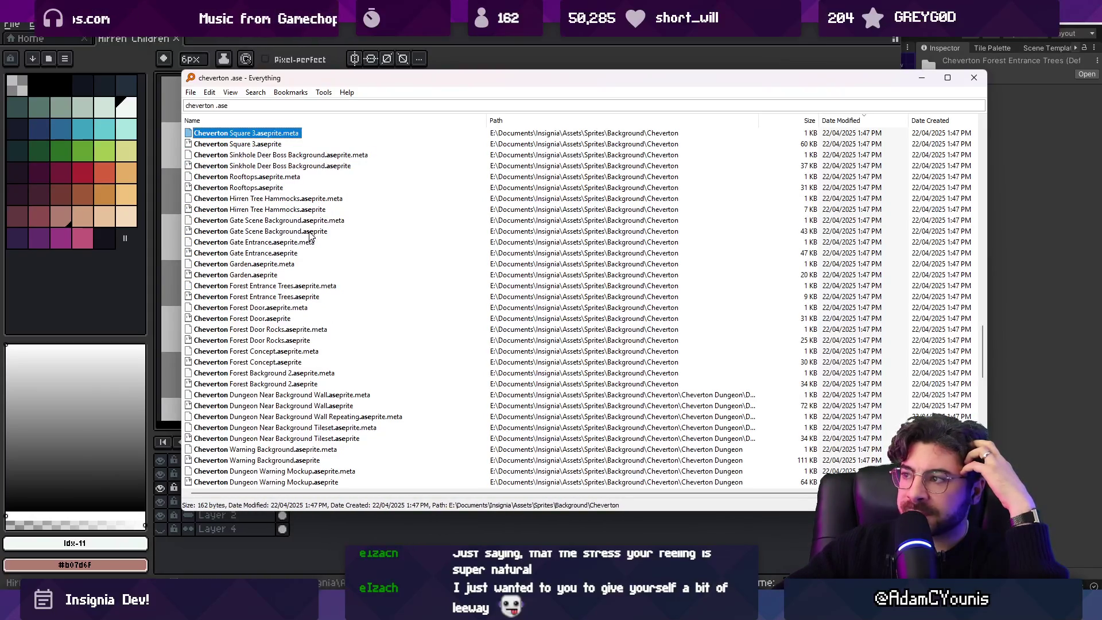
pyautogui.press('Up')
pyautogui.press('Up')
pyautogui.press('Up')
pyautogui.press('Down')
pyautogui.press('Down')
pyautogui.press('Up')
pyautogui.press('Up')
pyautogui.press('Up')
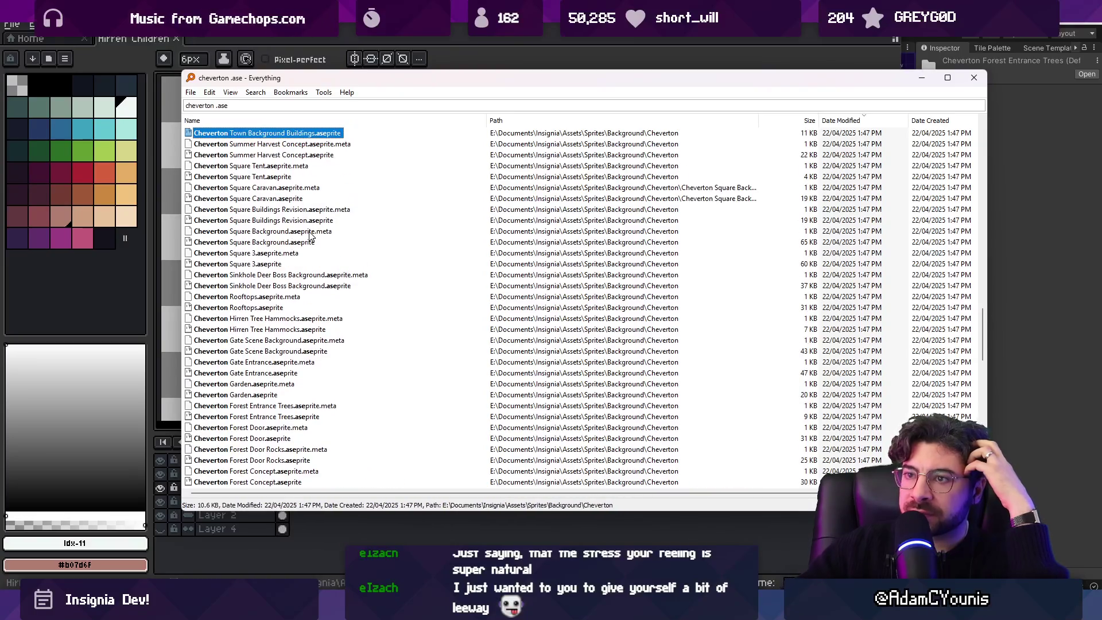
pyautogui.write('j')
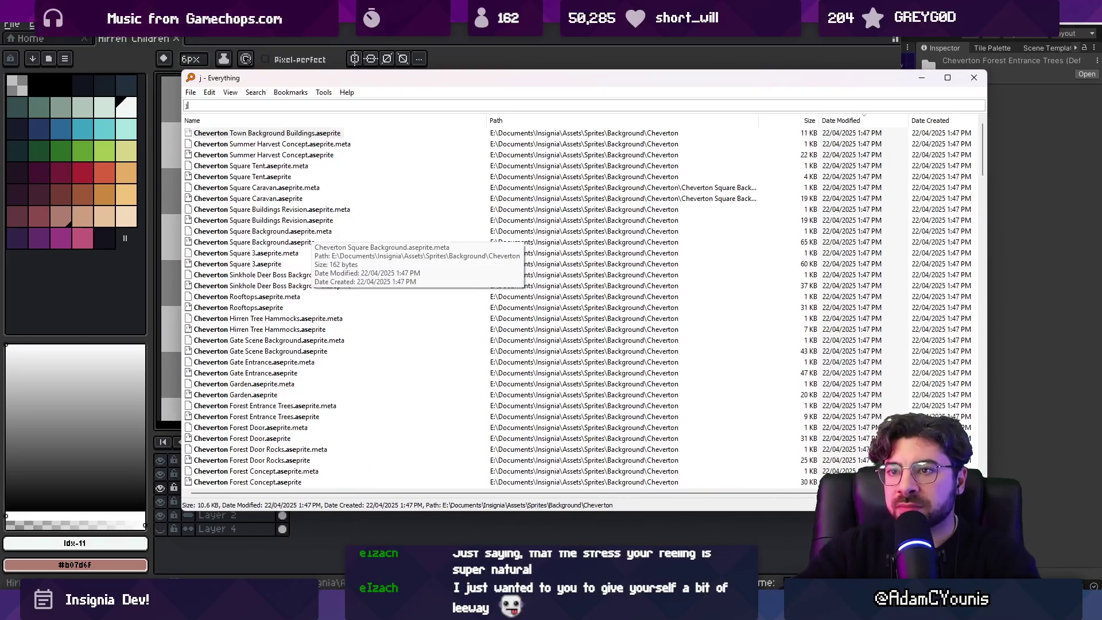
# Step: Search for 'hollow.ase' and flip through Hollow Fields frames before closing it
pyautogui.press('BackSpace')
pyautogui.write('hollow.ase')
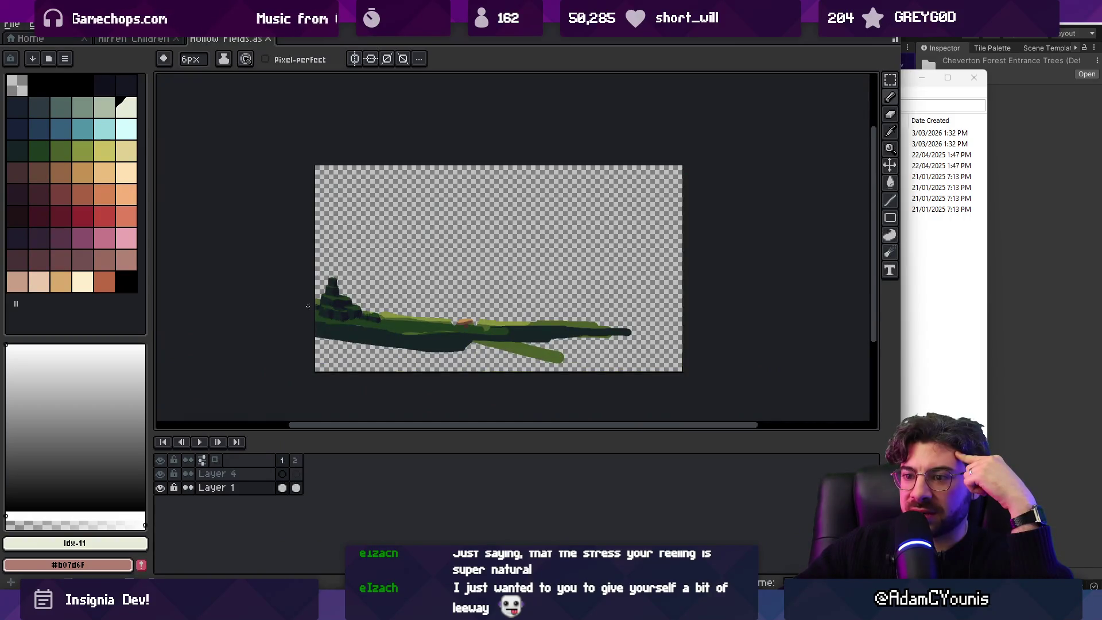
pyautogui.click(295, 459)
pyautogui.click(282, 460)
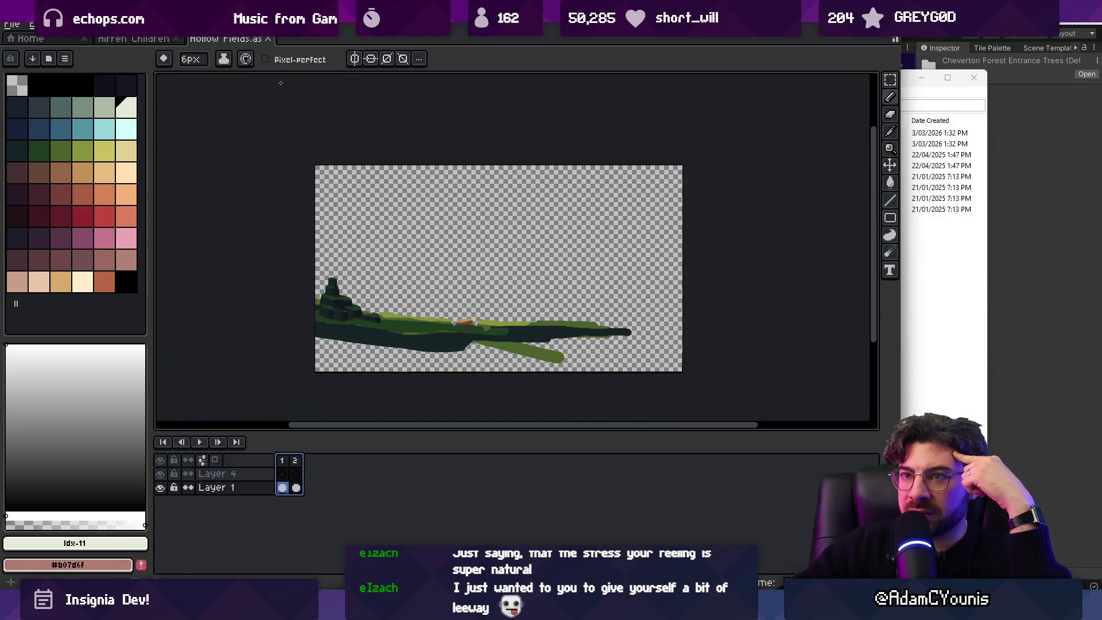
pyautogui.click(268, 38)
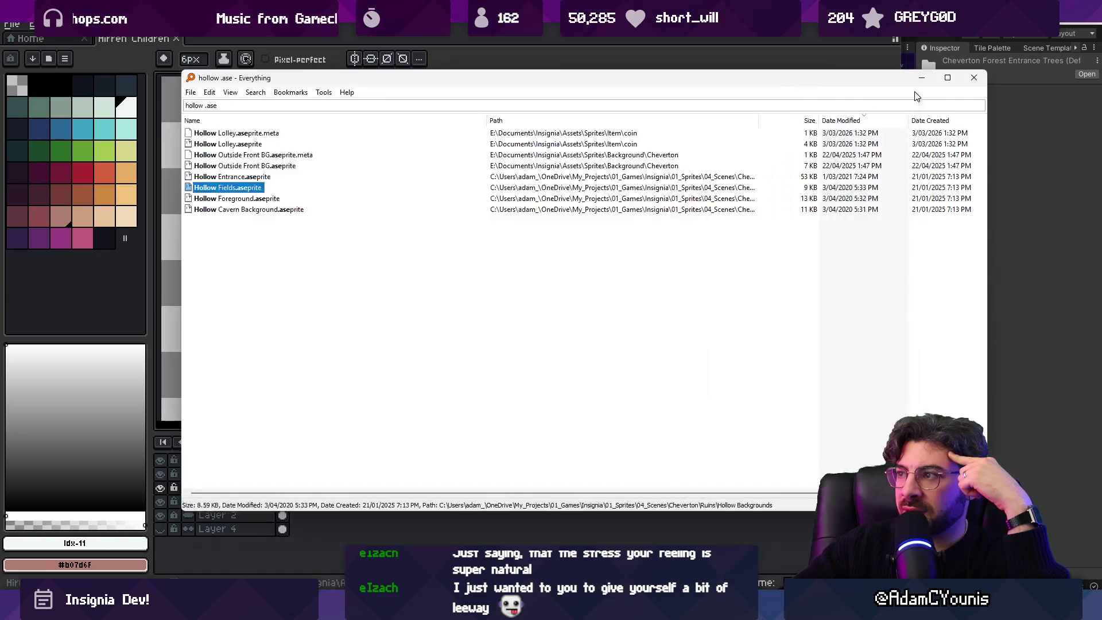
pyautogui.click(917, 95)
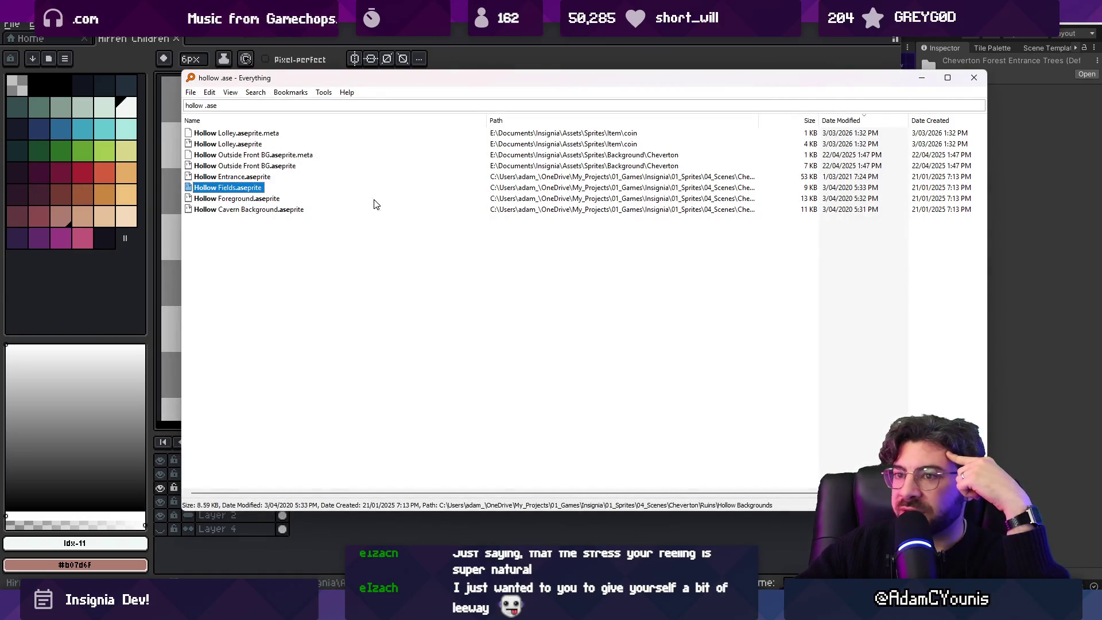
# Step: Open Hollow Cavern Background.aseprite to inspect it, then close it
pyautogui.click(256, 211)
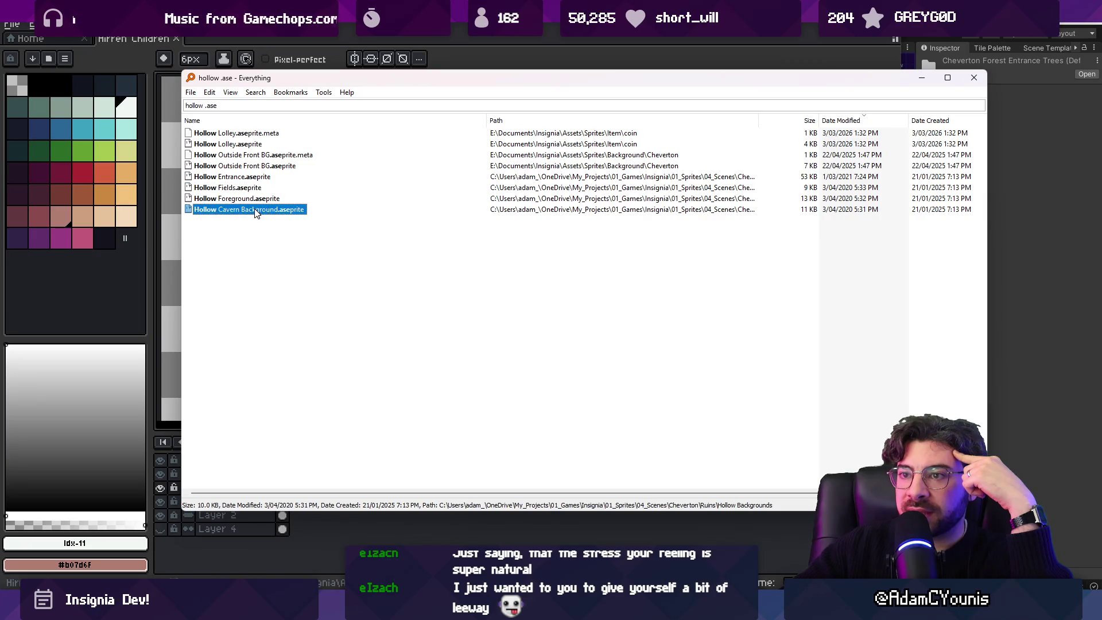
pyautogui.doubleClick(256, 211)
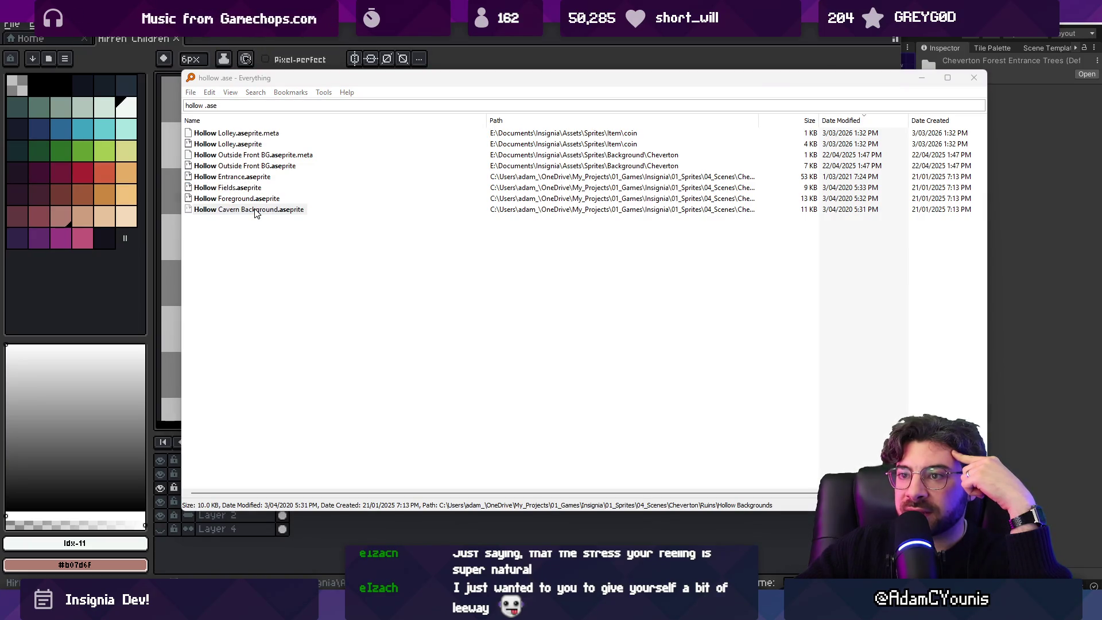
pyautogui.scroll(-3, 488, 305)
pyautogui.scroll(1, 489, 304)
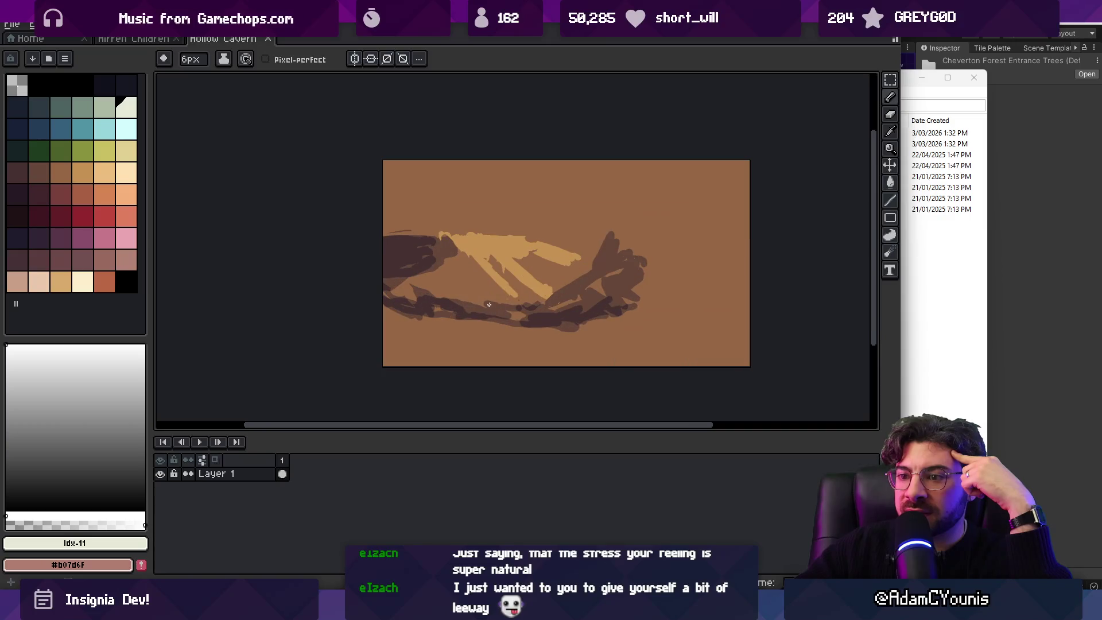
pyautogui.click(268, 38)
pyautogui.click(920, 326)
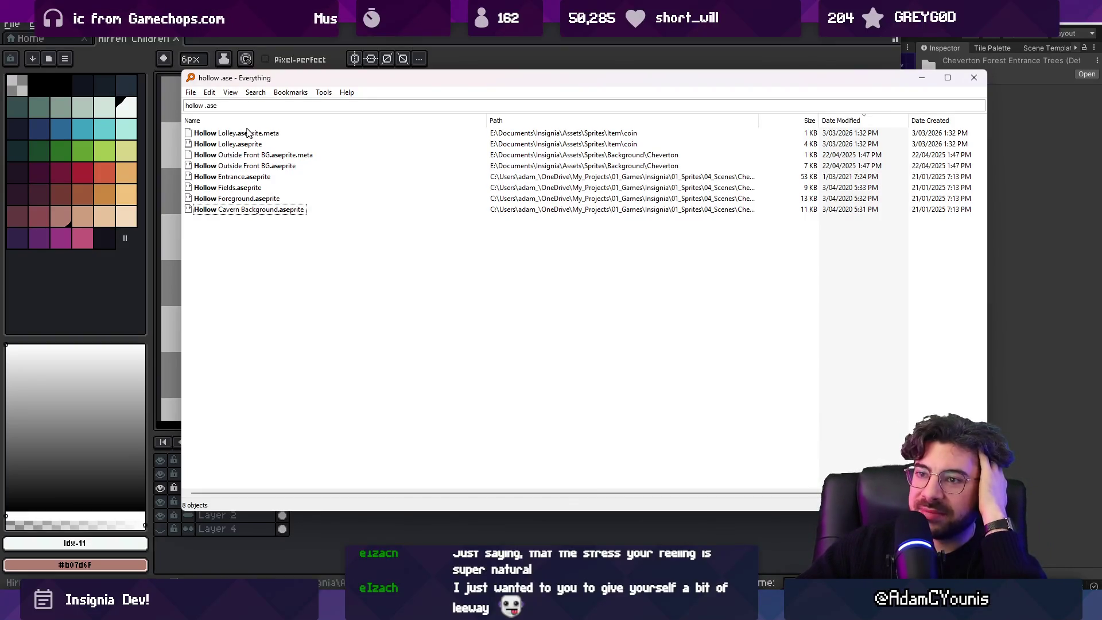
# Step: Try an 'irren plains' search, then replace the query with 'hollow .ase'
pyautogui.click(202, 106)
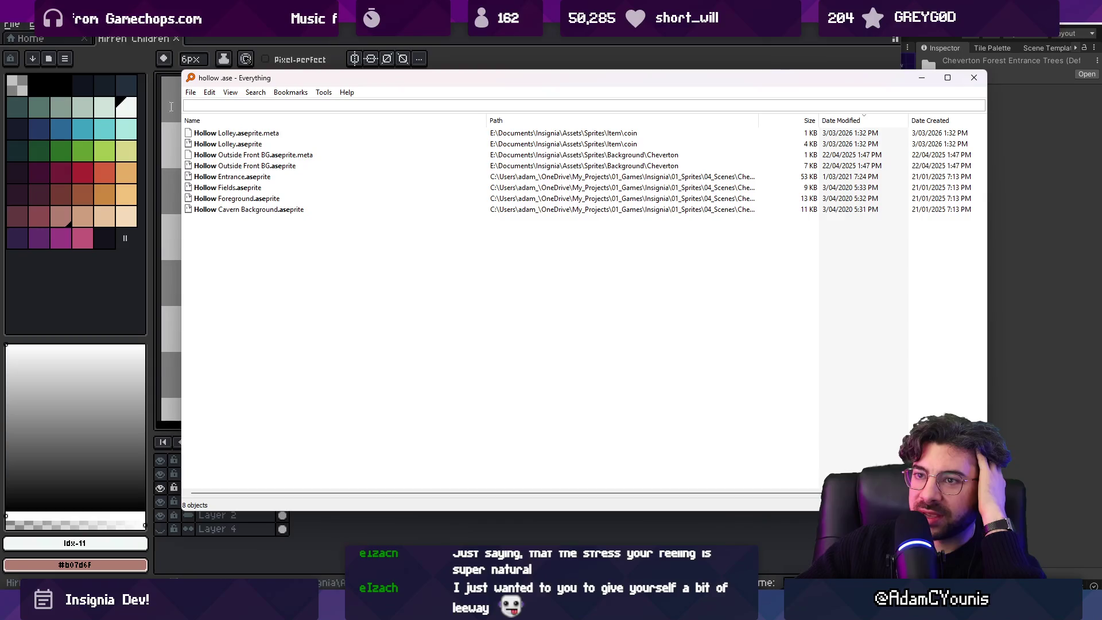
pyautogui.press('BackSpace')
pyautogui.press('BackSpace')
pyautogui.press('BackSpace')
pyautogui.write('irren plains')
pyautogui.press('BackSpace')
pyautogui.hotkey('ctrl', 'a')
pyautogui.write('hollow ')
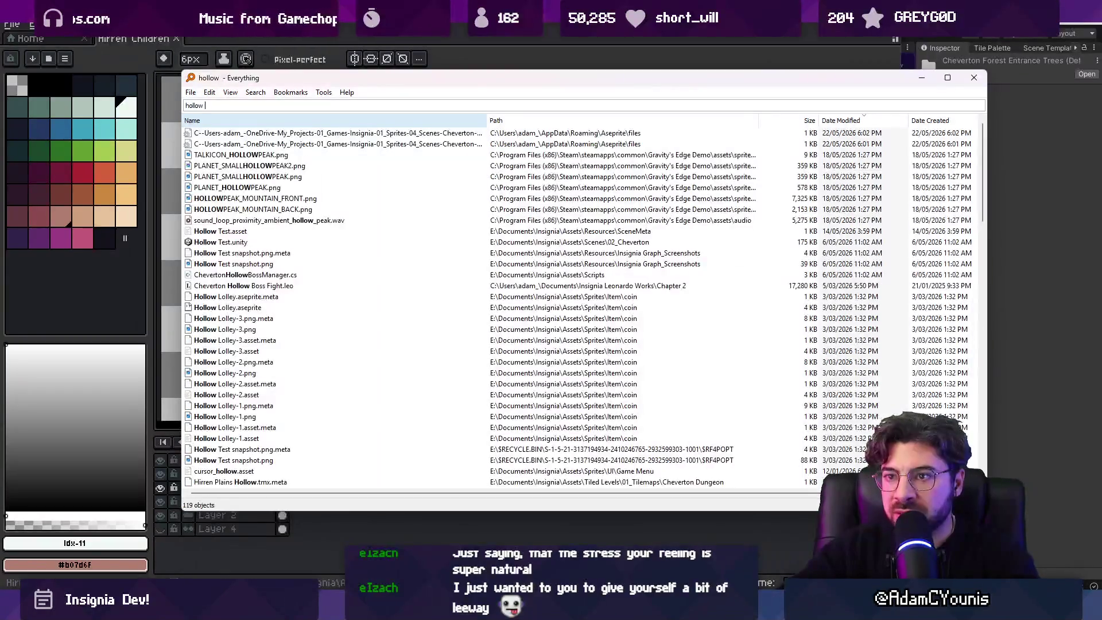
pyautogui.write('.ase')
# Step: Open Hollow Entrance.aseprite from the results, close it, and reselect it in Everything
pyautogui.press('Down')
pyautogui.press('Down')
pyautogui.press('Down')
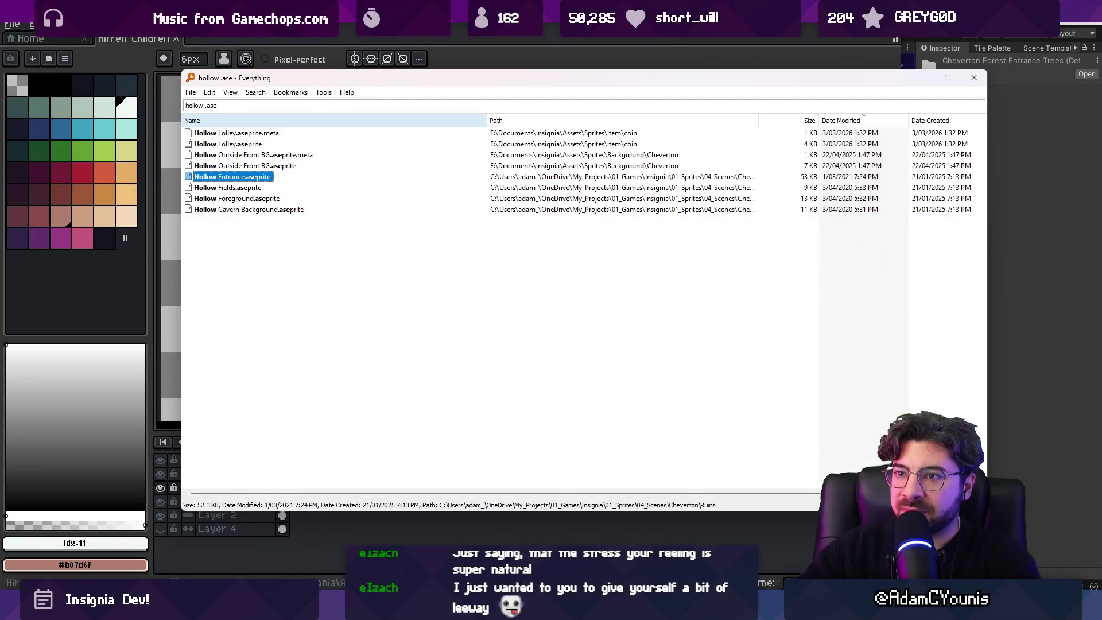
pyautogui.press('Return')
pyautogui.hotkey('ctrl', 'w')
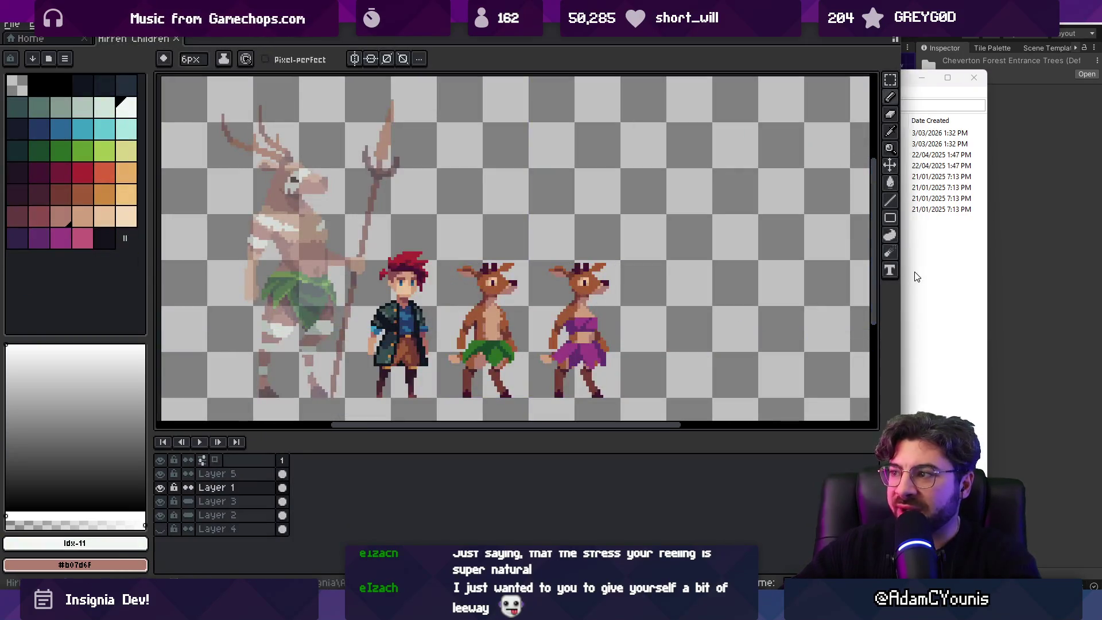
pyautogui.click(917, 277)
pyautogui.click(249, 178)
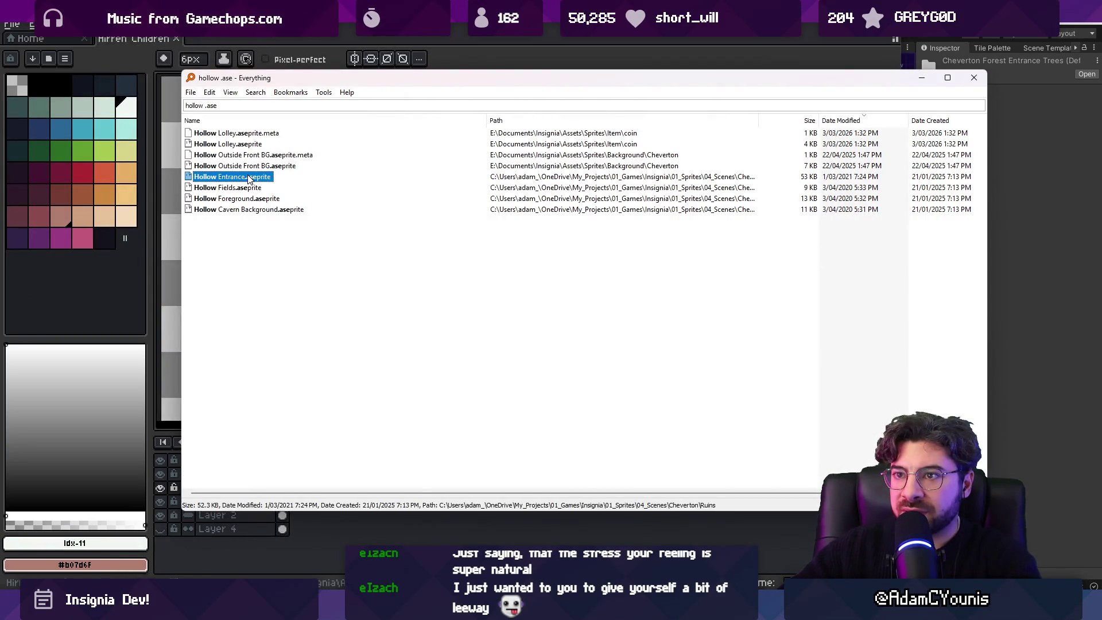
# Step: Open Hollow Entrance.aseprite in Aseprite and zoom its canvas in and out
pyautogui.press('Return')
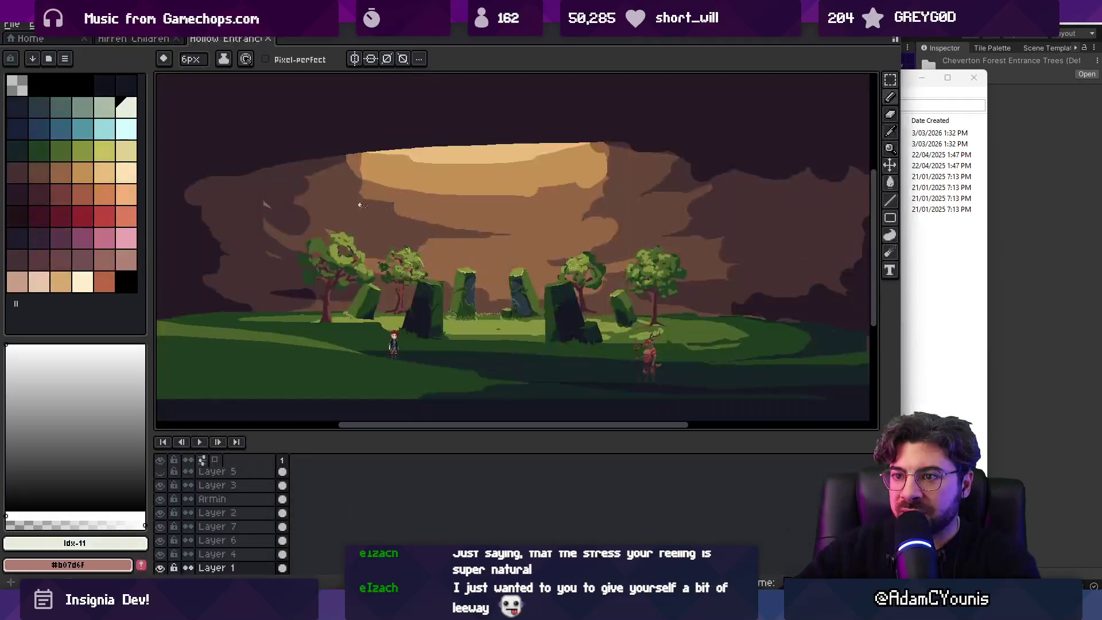
pyautogui.scroll(-1, 487, 231)
pyautogui.scroll(1, 499, 245)
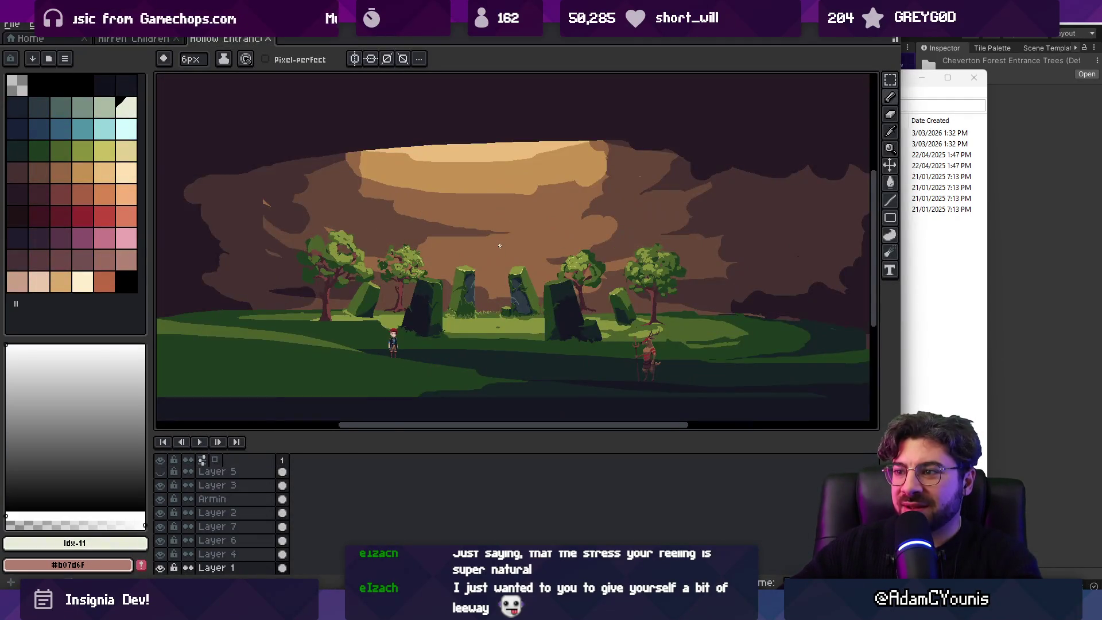
pyautogui.scroll(-3, 627, 364)
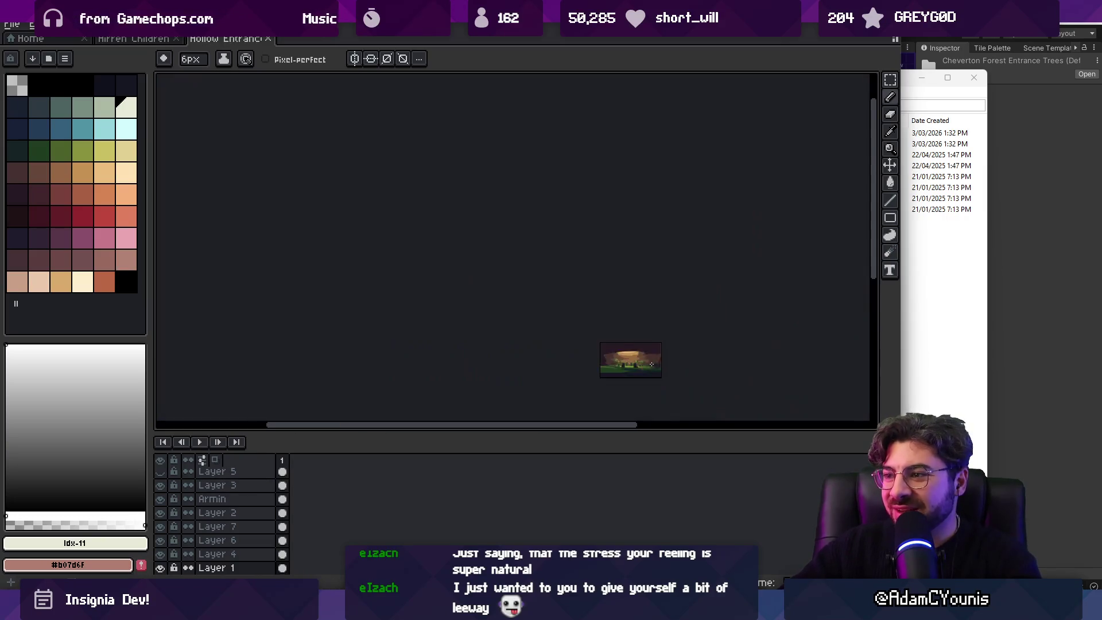
pyautogui.scroll(6, 601, 217)
pyautogui.scroll(-5, 601, 216)
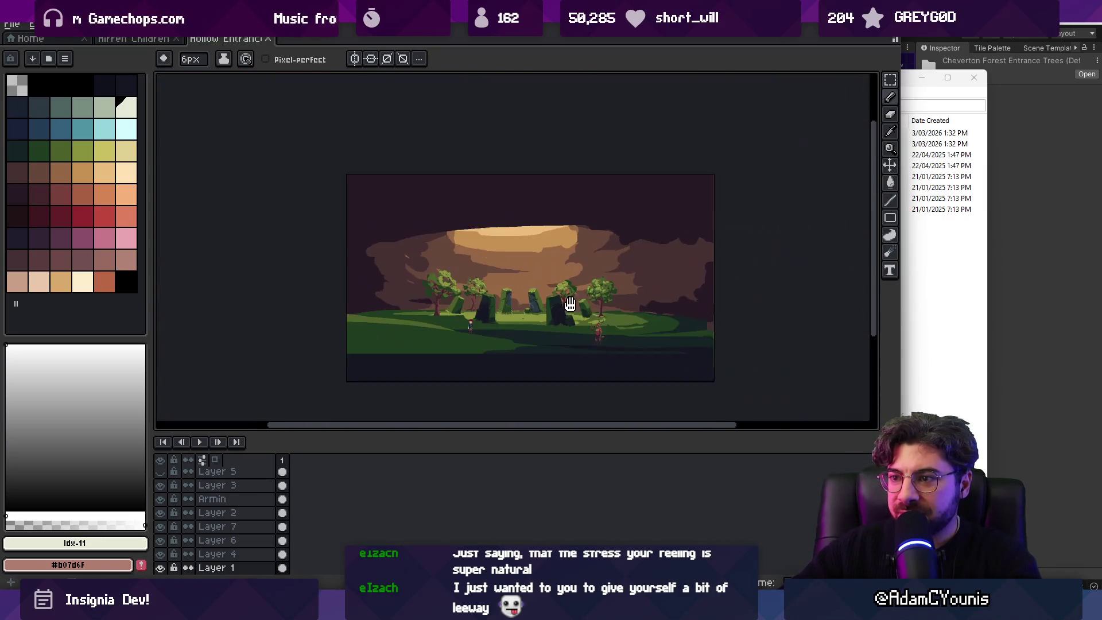
pyautogui.scroll(2, 418, 369)
pyautogui.click(944, 346)
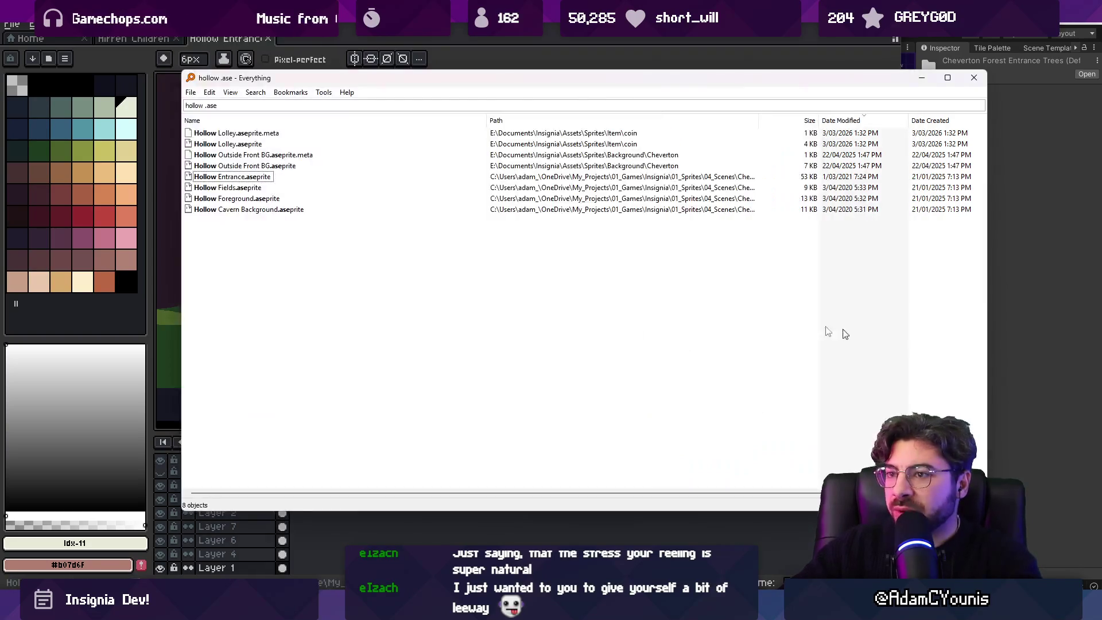
pyautogui.click(240, 179)
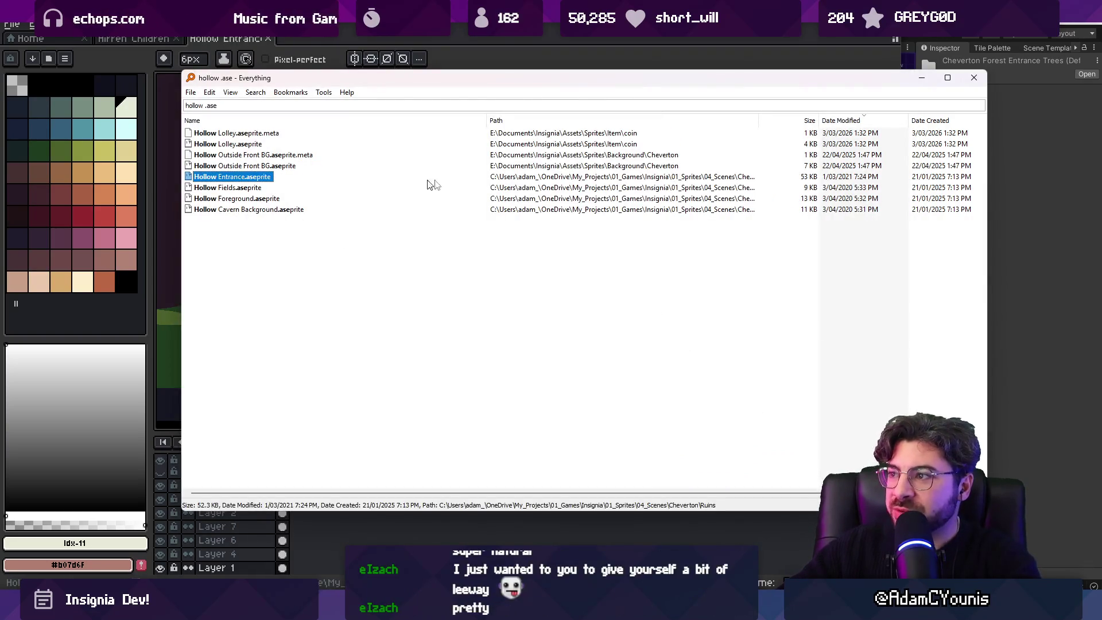
pyautogui.hotkey('alt', 'Tab')
# Step: Hide the Aseprite interface and snip the full stone-circle scene to the clipboard
pyautogui.hscroll(3, 501, 233)
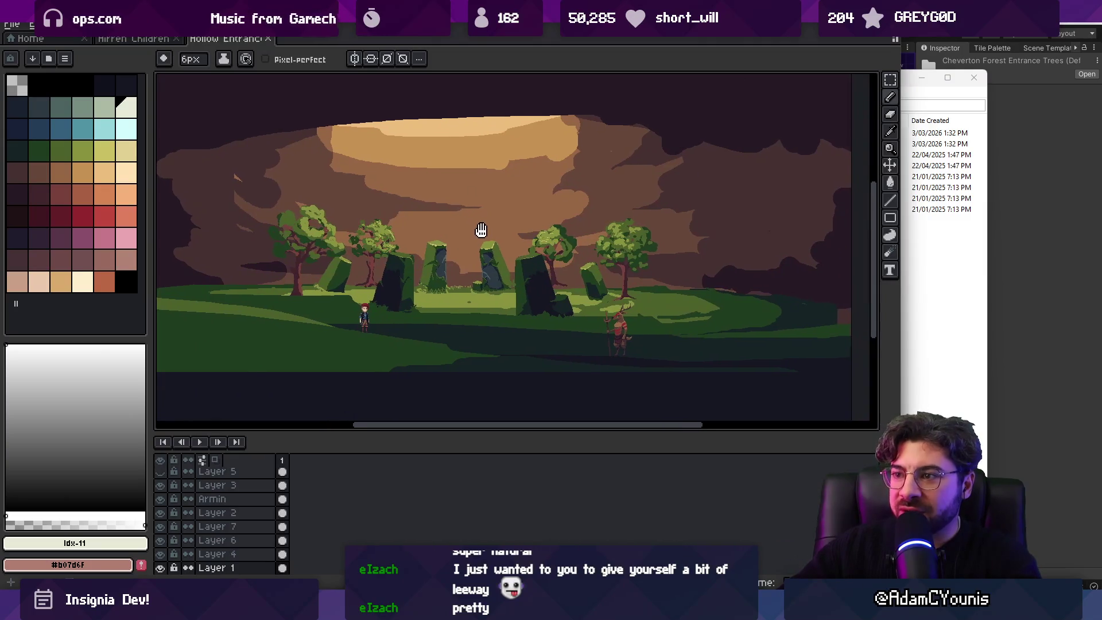
pyautogui.scroll(1, 457, 265)
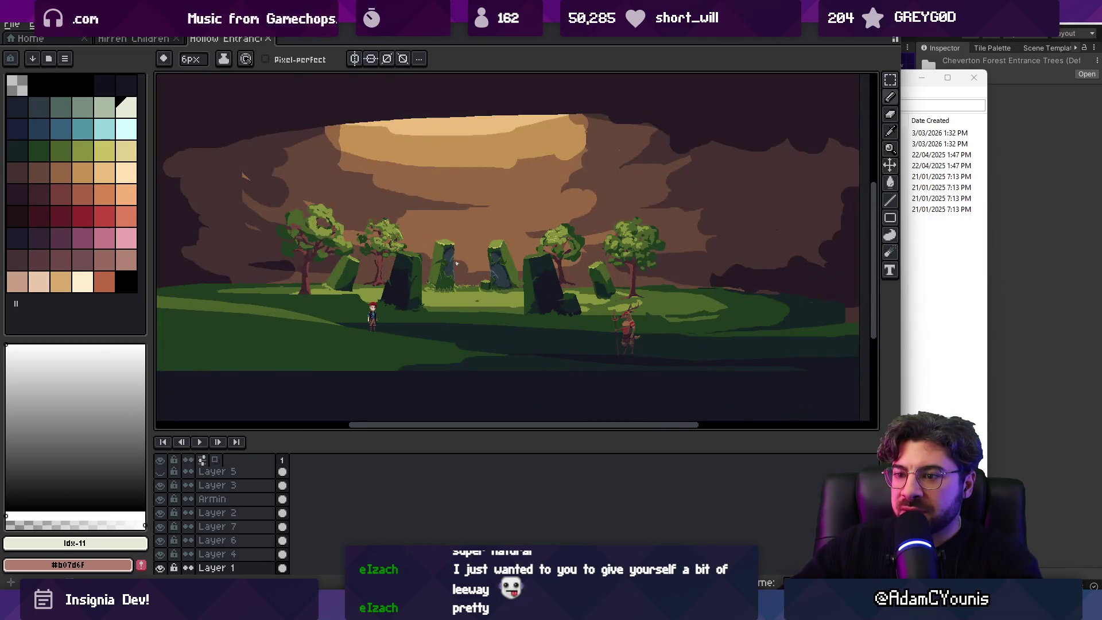
pyautogui.scroll(-1, 417, 304)
pyautogui.scroll(1, 418, 304)
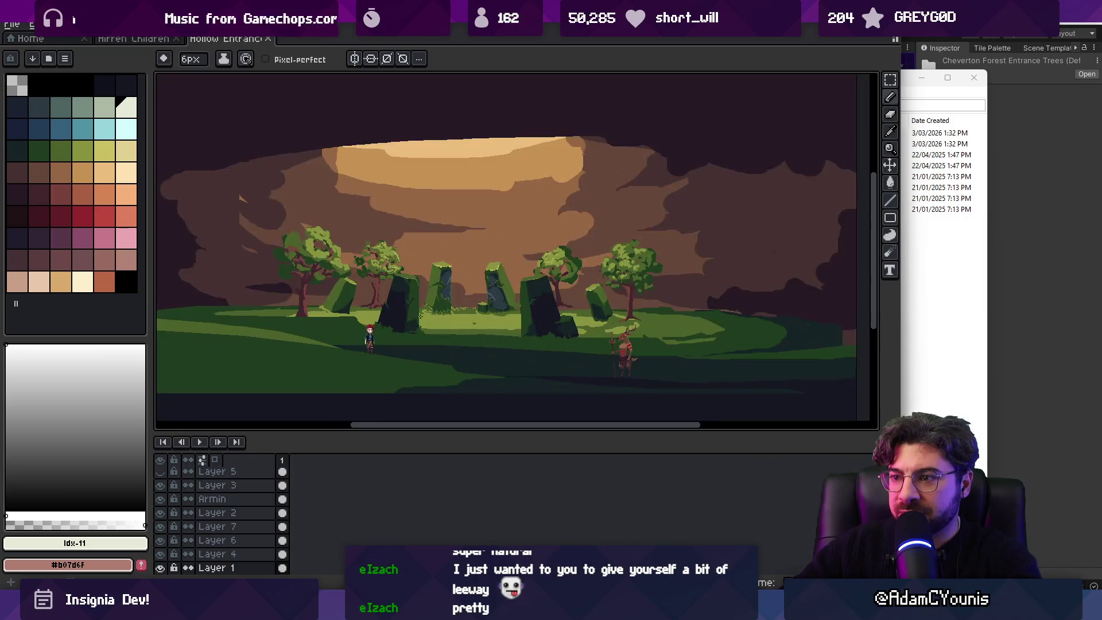
pyautogui.hotkey('ctrl', 'f')
pyautogui.press('Tab')
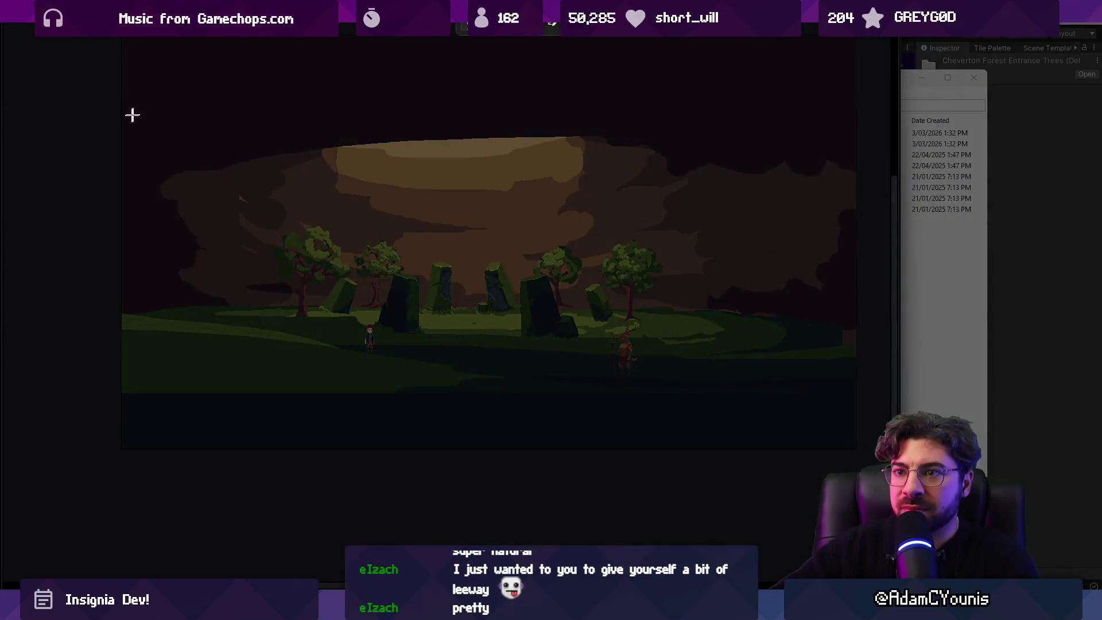
pyautogui.moveTo(131, 113)
pyautogui.mouseDown()
pyautogui.moveTo(856, 439)
pyautogui.moveTo(851, 404)
pyautogui.mouseUp()
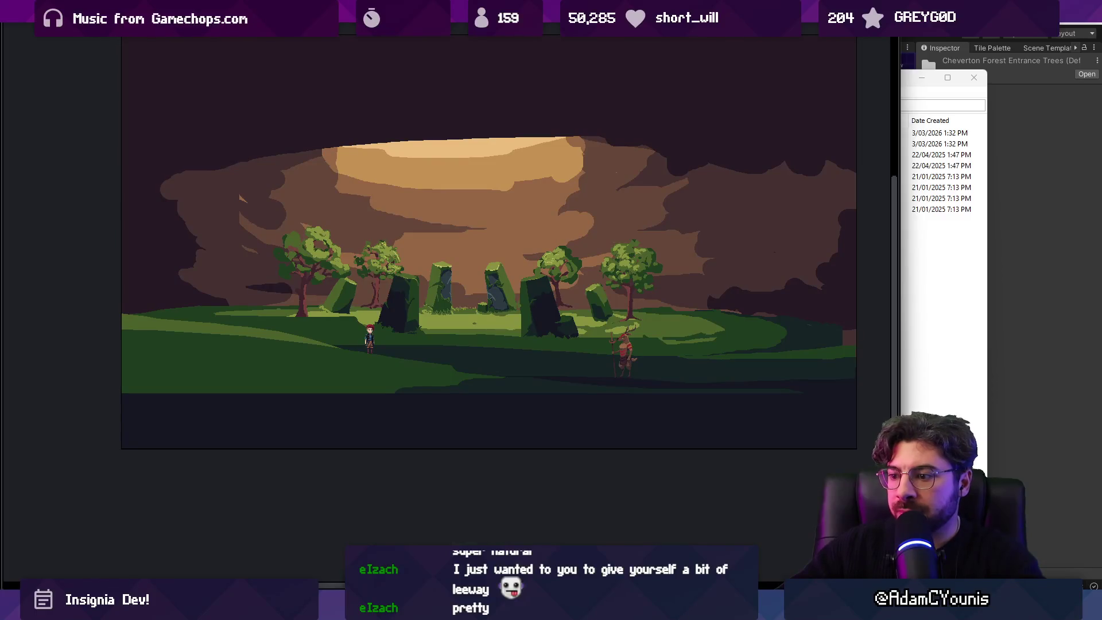
pyautogui.hotkey('alt', 'Tab')
pyautogui.scroll(-3, 279, 355)
pyautogui.scroll(-3, 279, 356)
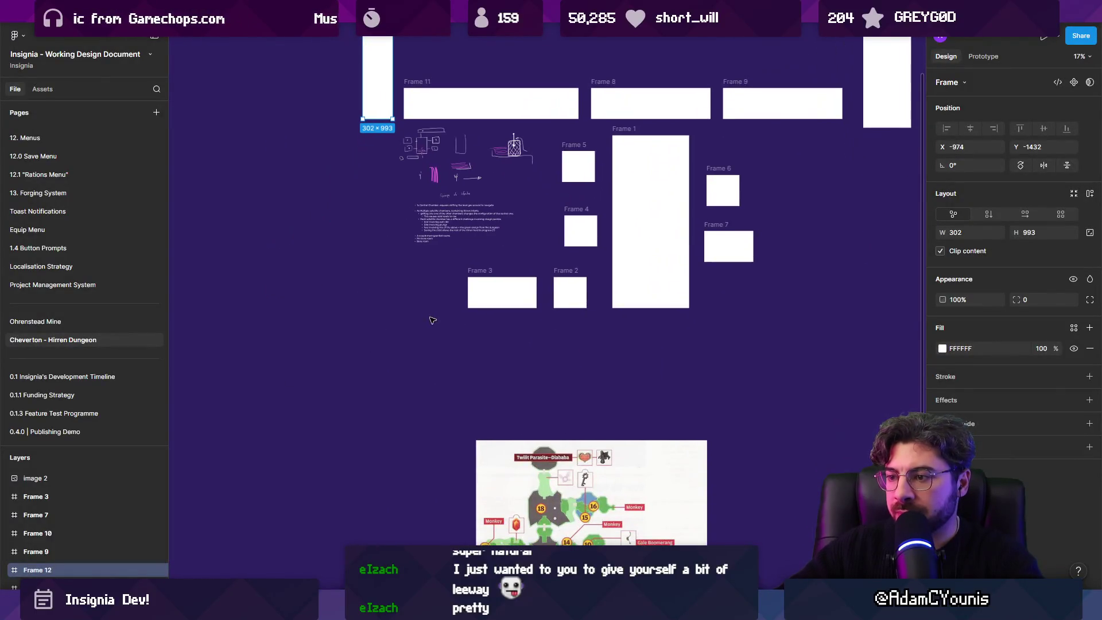
# Step: Paste the Hollow Entrance snip into Figma and drag it just above Frame 11
pyautogui.hscroll(2, 462, 374)
pyautogui.scroll(2, 462, 373)
pyautogui.hotkey('ctrl', 'v')
pyautogui.moveTo(538, 308)
pyautogui.mouseDown()
pyautogui.moveTo(398, 196)
pyautogui.moveTo(287, 197)
pyautogui.moveTo(307, 141)
pyautogui.mouseUp()
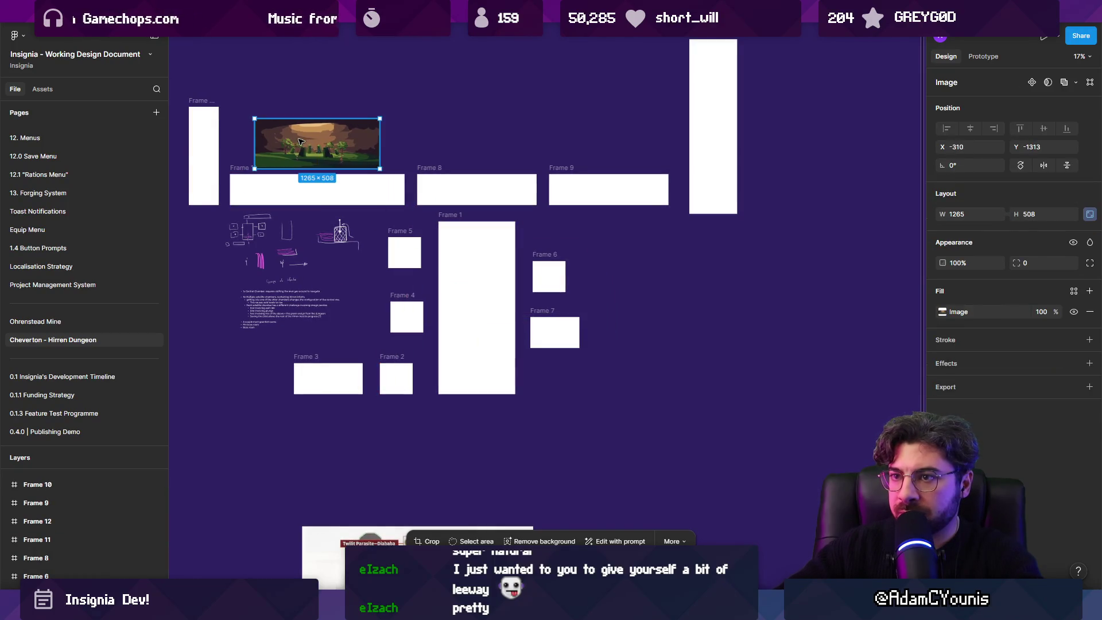
pyautogui.scroll(5, 307, 141)
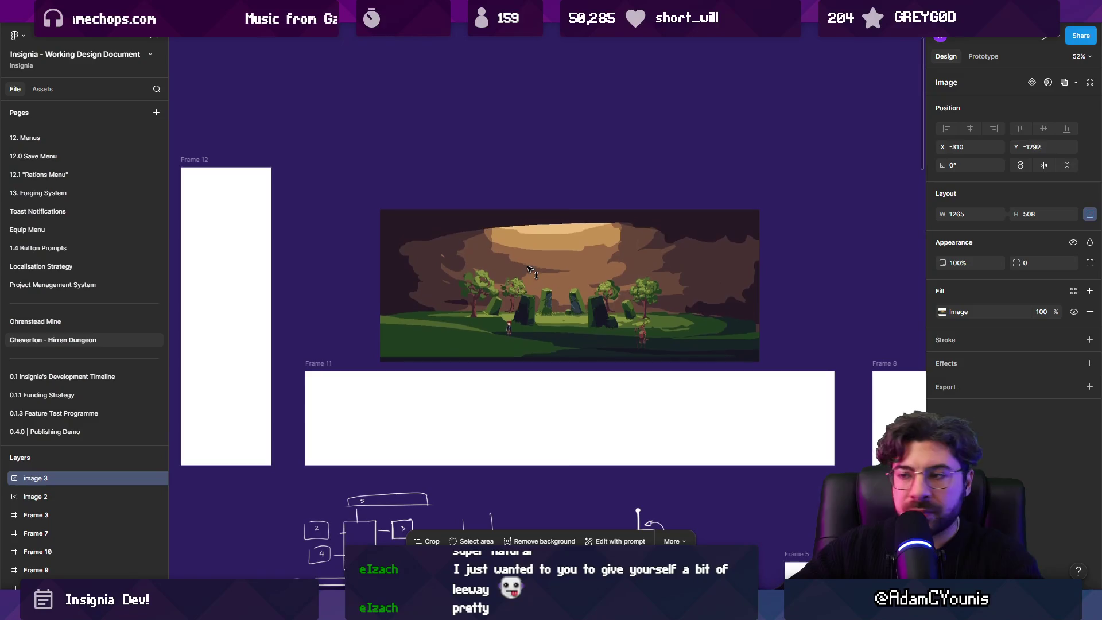
pyautogui.scroll(5, 517, 255)
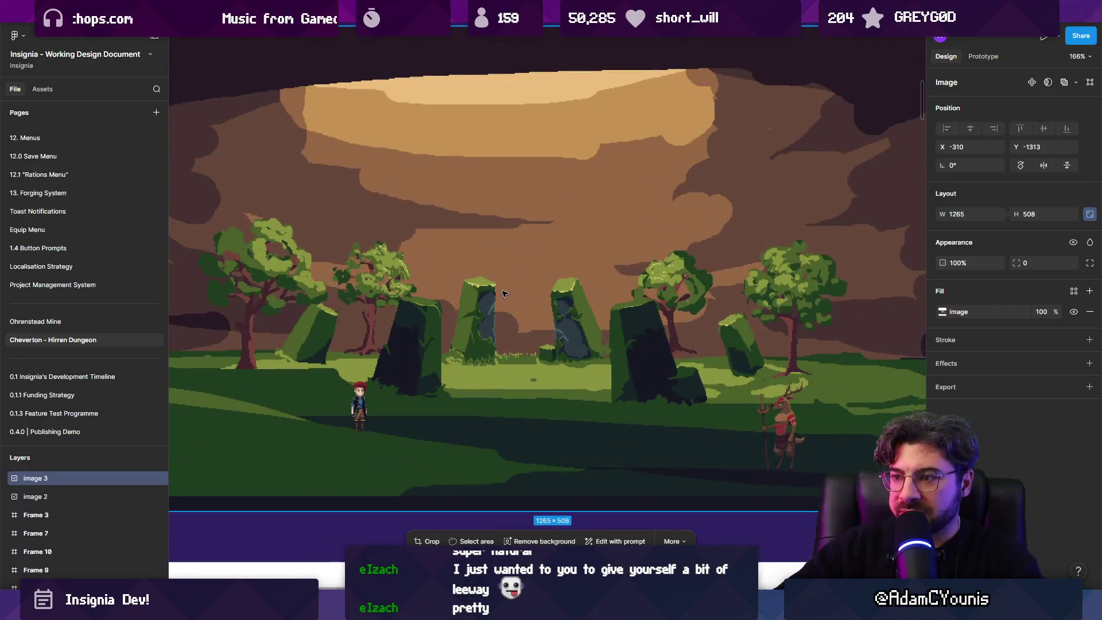
pyautogui.scroll(-10, 509, 248)
pyautogui.scroll(1, 392, 269)
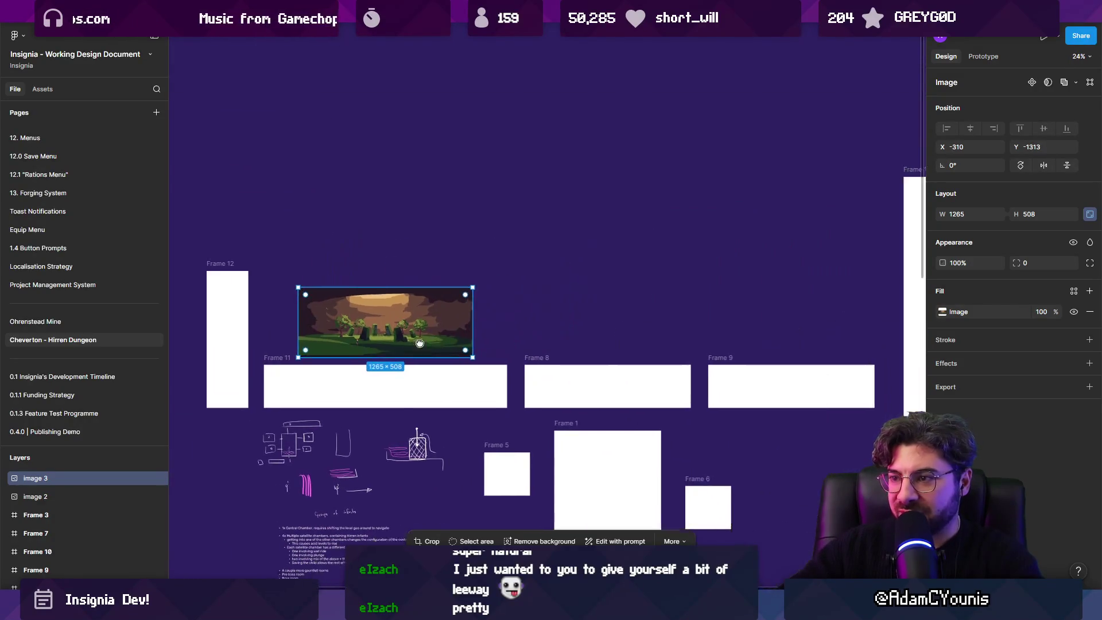
pyautogui.hscroll(3, 392, 270)
pyautogui.hotkey('alt', 'Tab')
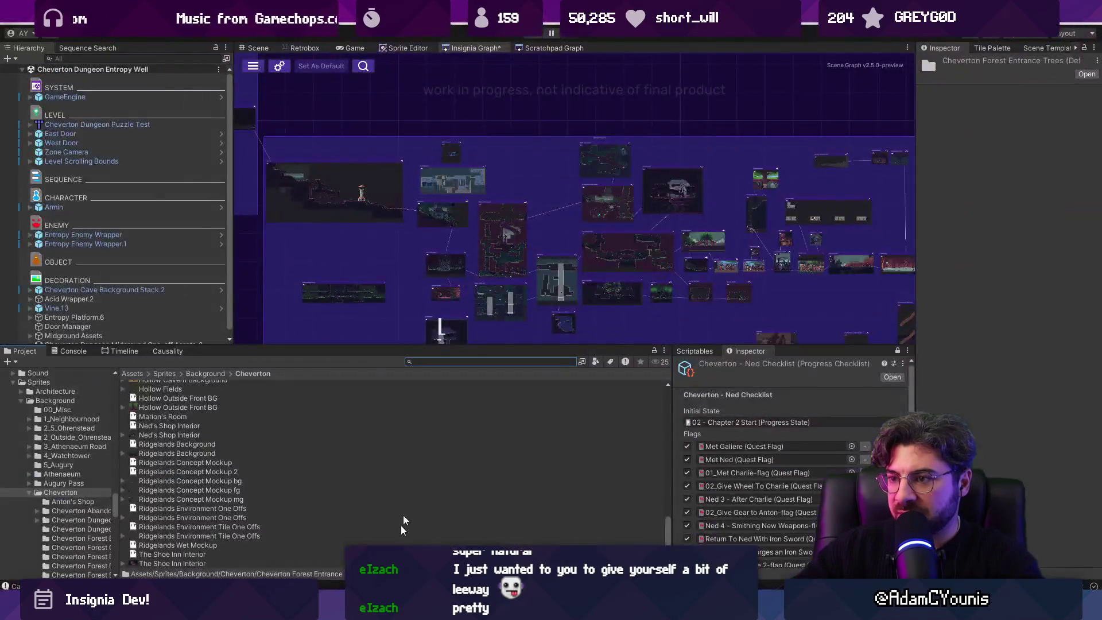
# Step: In Unity, frame the forest scene view and snip a 1089 × 470 screenshot of it
pyautogui.scroll(10, 686, 241)
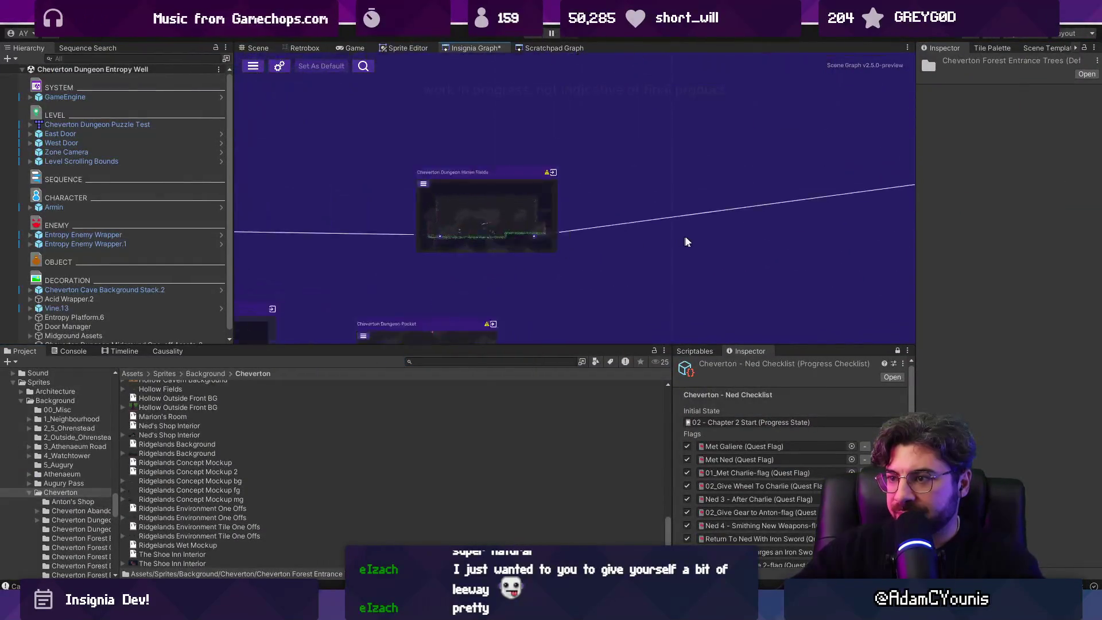
pyautogui.moveTo(625, 233); pyautogui.dragTo(441, 238)
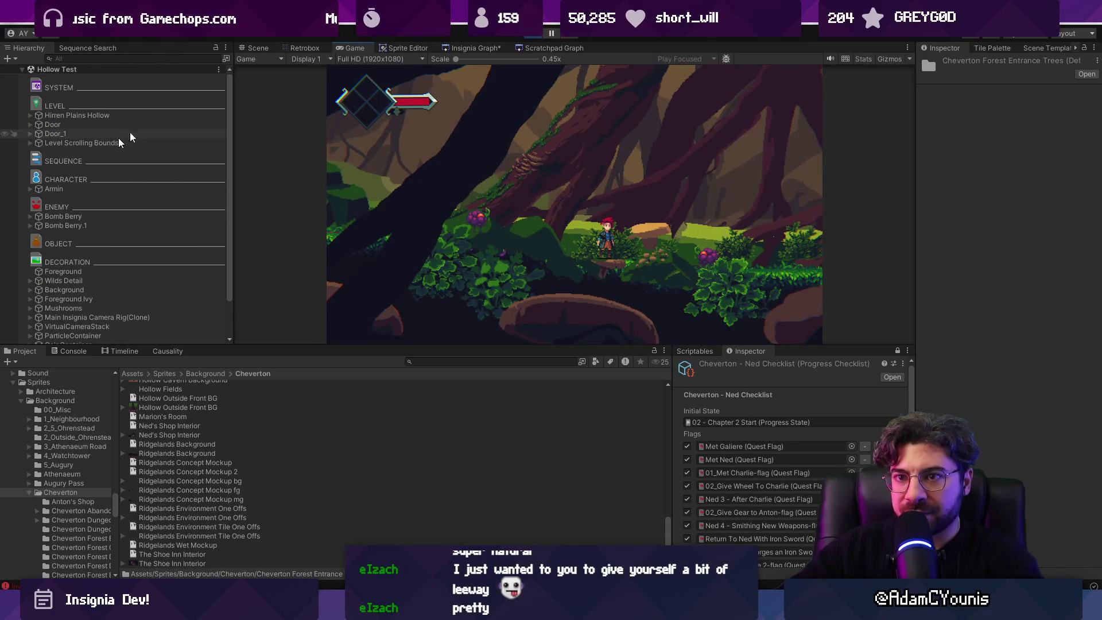
pyautogui.hotkey('ctrl', '1')
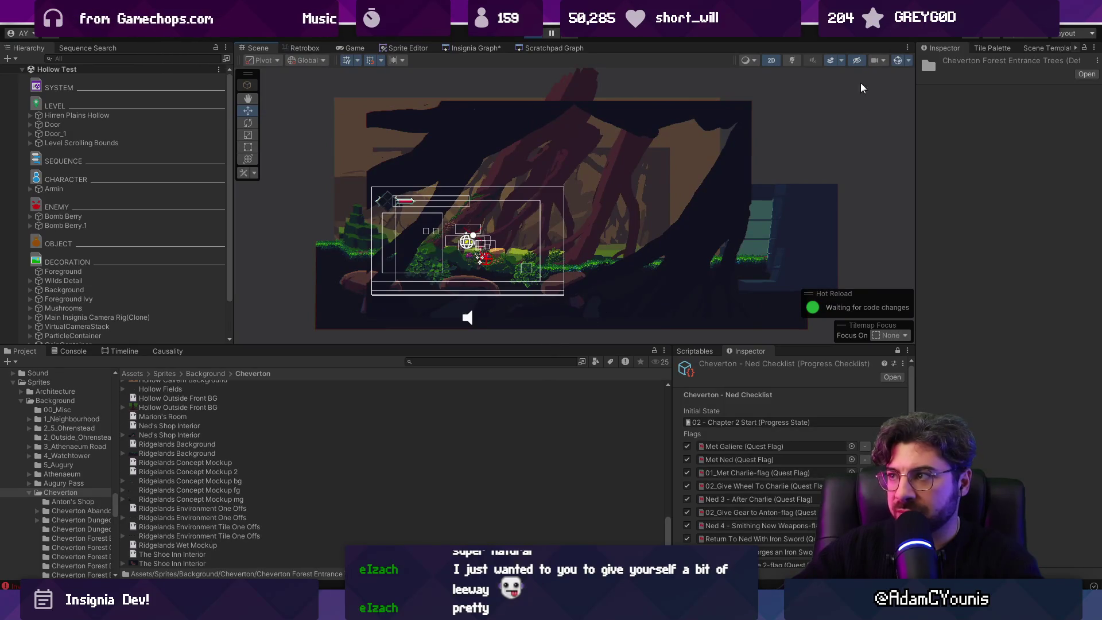
pyautogui.scroll(6, 480, 216)
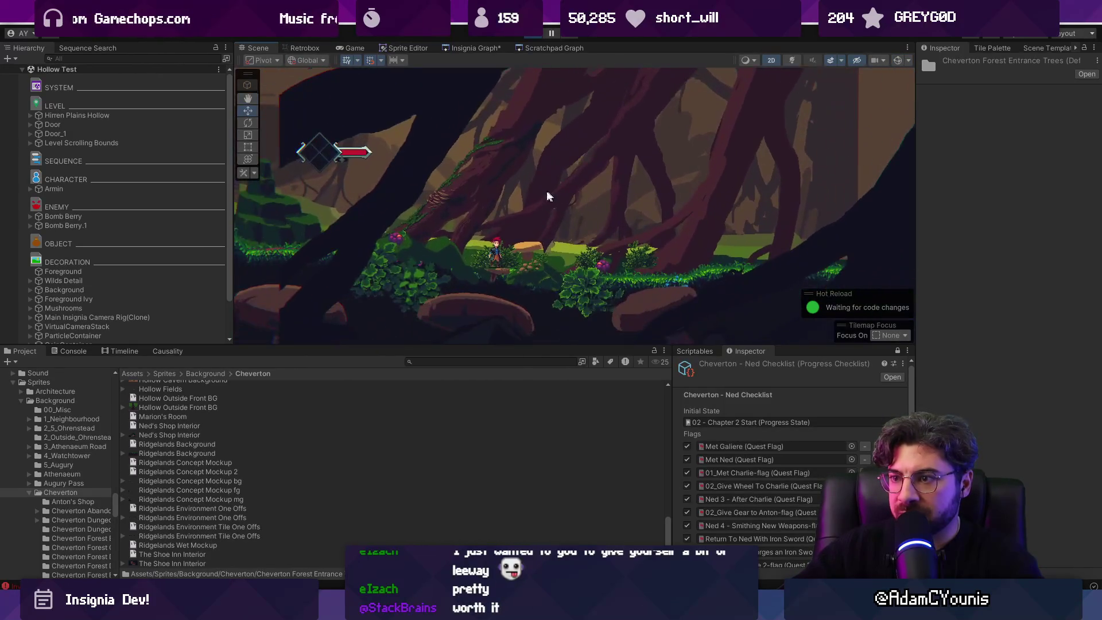
pyautogui.scroll(1, 520, 204)
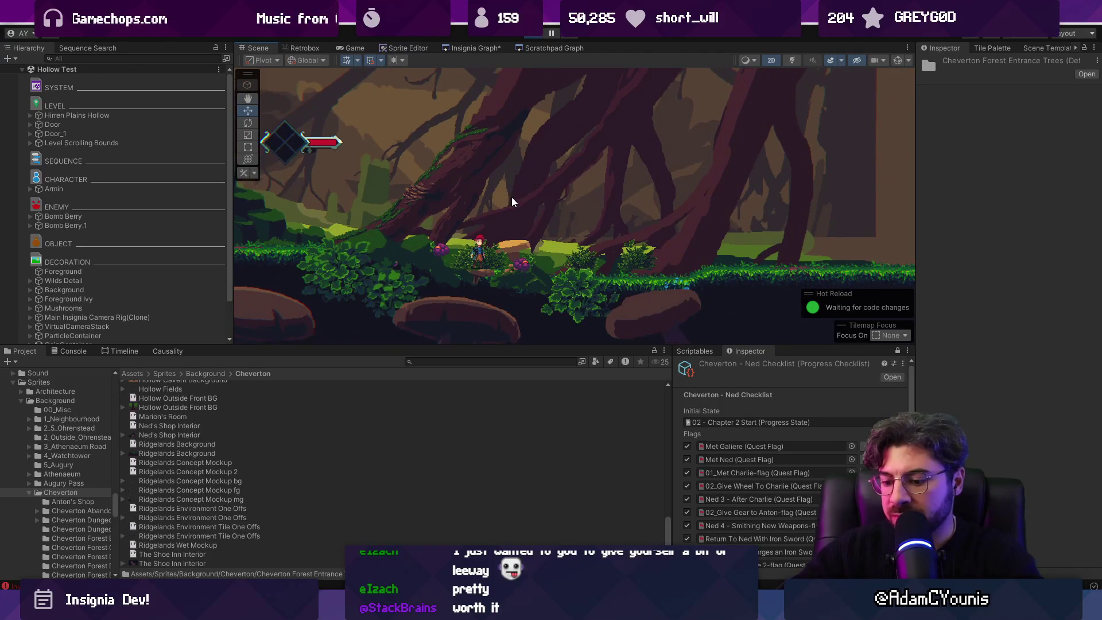
pyautogui.press('super+shift+s')
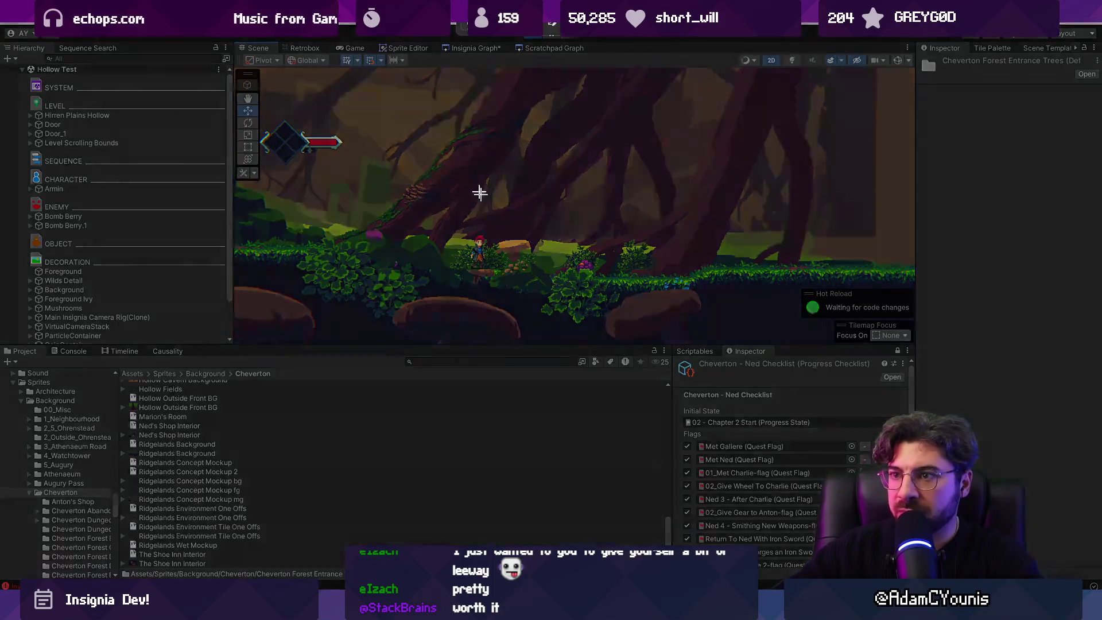
pyautogui.moveTo(263, 72)
pyautogui.mouseDown()
pyautogui.moveTo(551, 275)
pyautogui.moveTo(888, 343)
pyautogui.mouseUp()
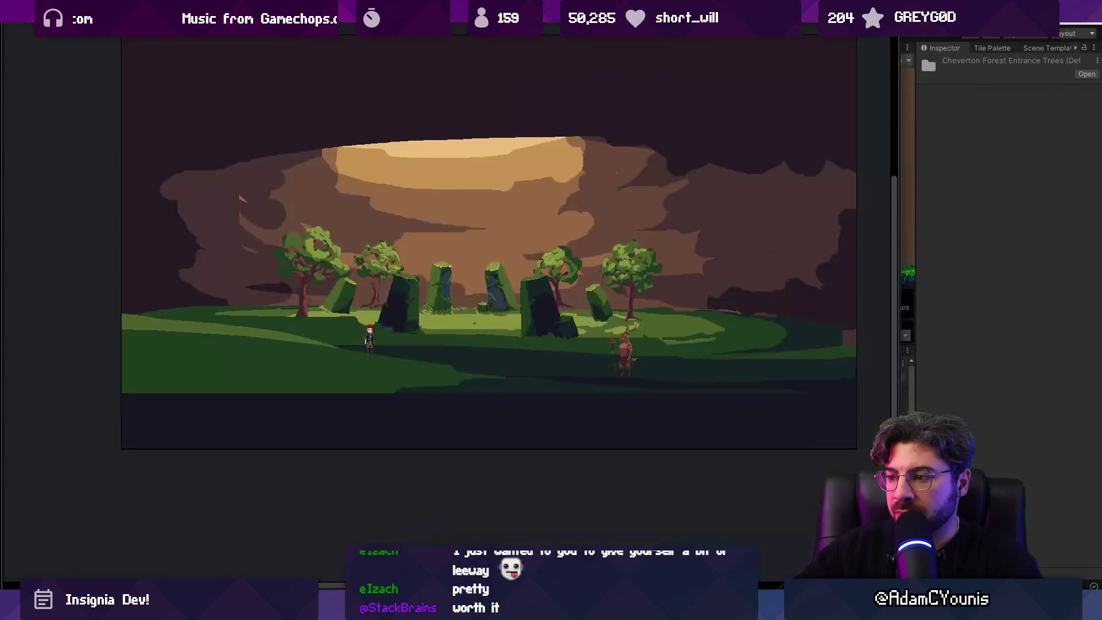
pyautogui.moveTo(559, 421); pyautogui.dragTo(563, 358)
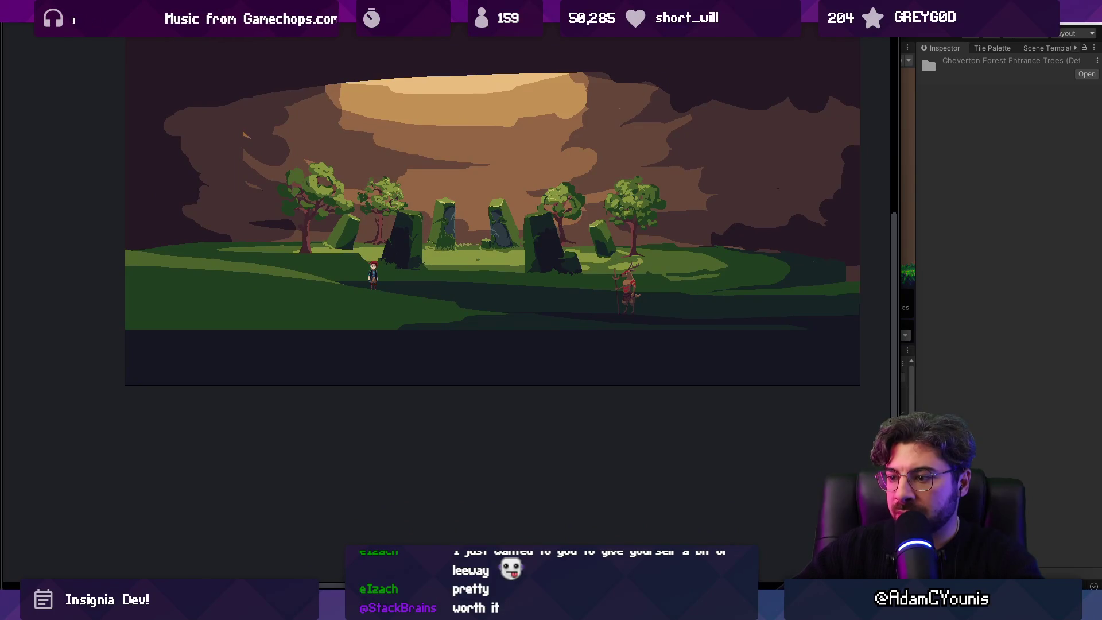
# Step: Paste the forest screenshot onto the Figma board and place it above Frame 9
pyautogui.hotkey('alt', 'Tab')
pyautogui.hotkey('ctrl', 'v')
pyautogui.hotkey('ctrl', 'v')
pyautogui.moveTo(515, 313); pyautogui.dragTo(744, 331)
# Step: Delete Frames 11 and 9 and move the stones scene image down into Frame 11's row
pyautogui.click(426, 386)
pyautogui.keyDown('shift'); pyautogui.click(755, 386); pyautogui.keyUp('shift')
pyautogui.press('Delete')
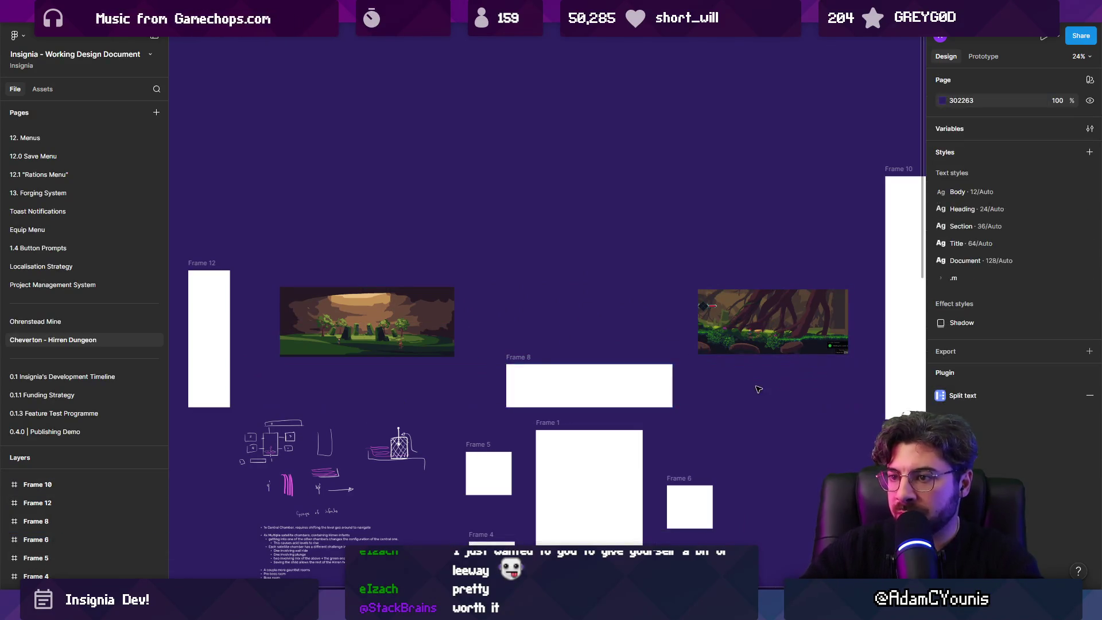
pyautogui.moveTo(391, 311)
pyautogui.mouseDown()
pyautogui.moveTo(391, 372)
pyautogui.moveTo(390, 361)
pyautogui.mouseUp()
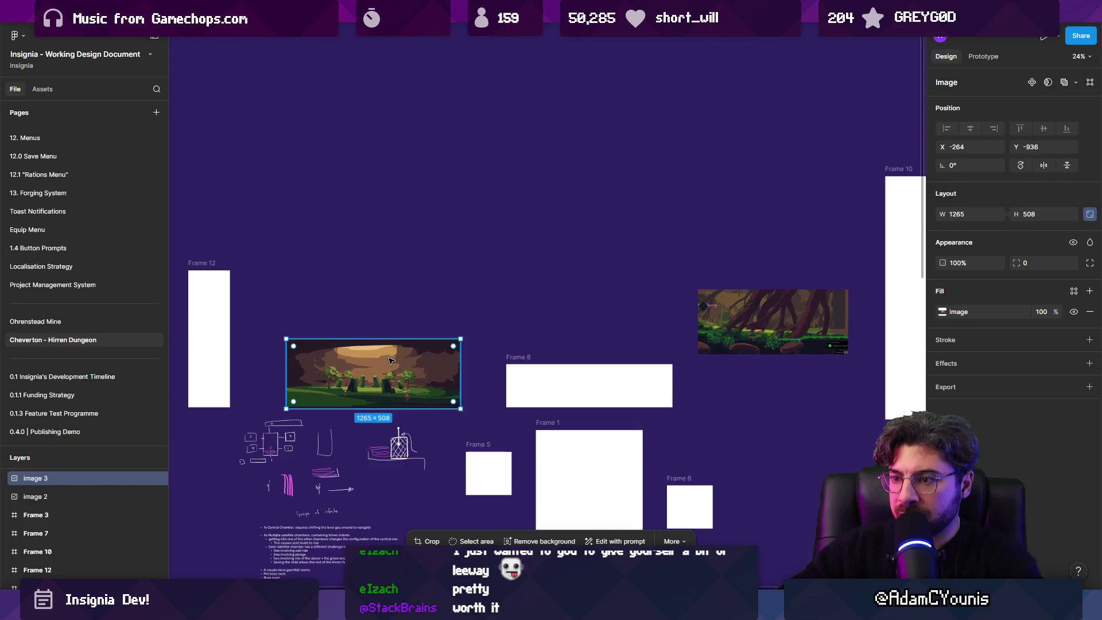
# Step: Try wrapping the stones image in a new frame, then undo the wrap
pyautogui.hotkey('ctrl', 'alt', 'g')
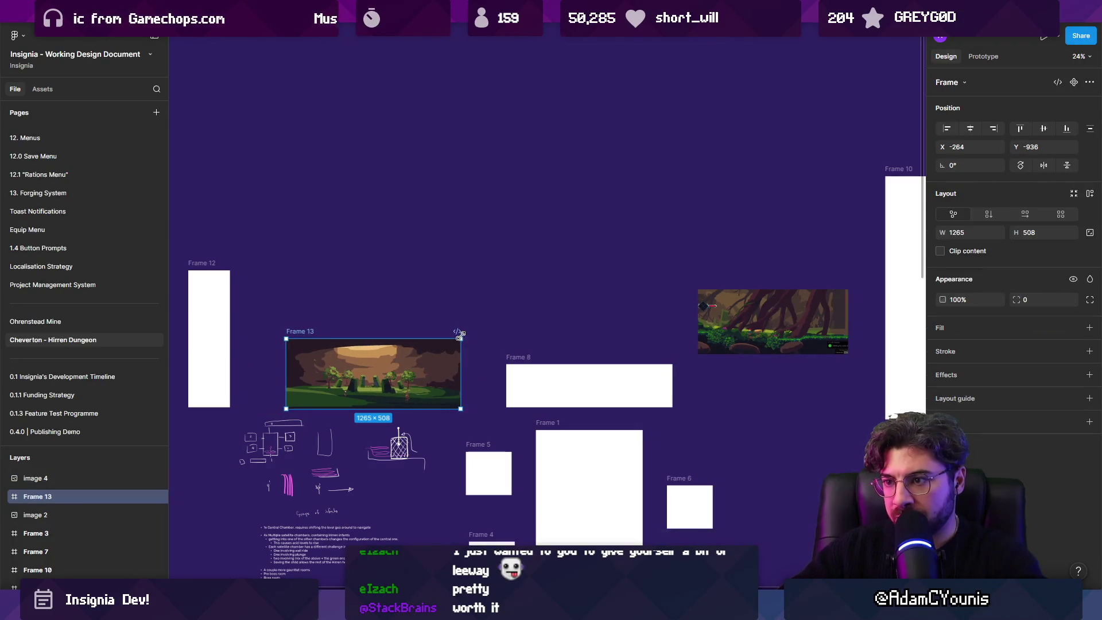
pyautogui.moveTo(460, 341); pyautogui.dragTo(480, 340)
pyautogui.hotkey('ctrl', 'z')
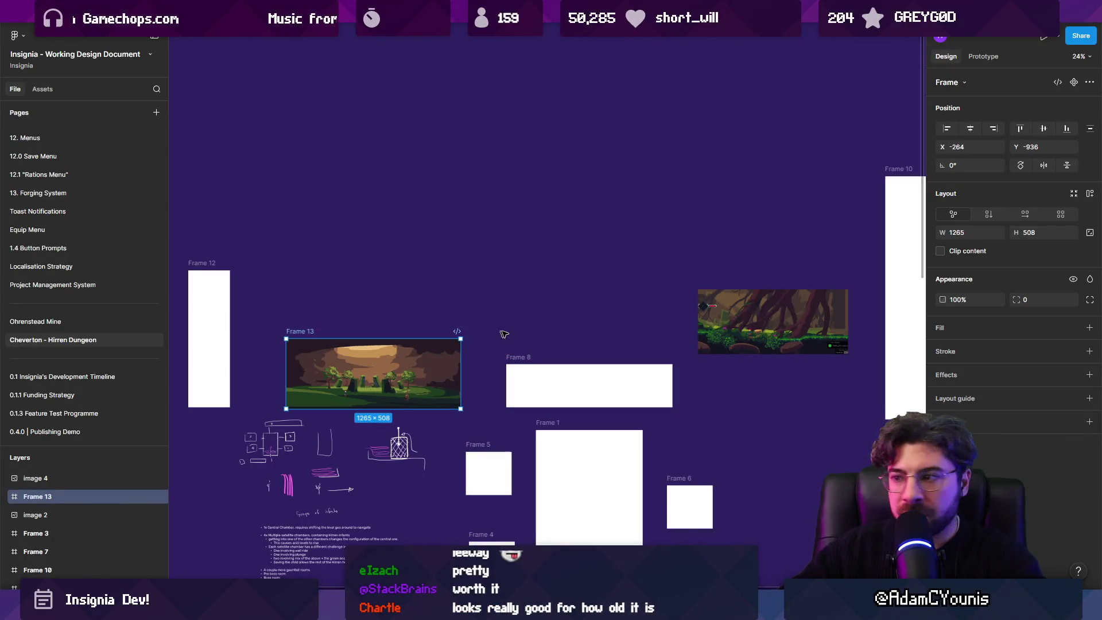
pyautogui.hotkey('ctrl', 'z')
pyautogui.hotkey('ctrl', 'z')
# Step: Lower the forest and stones screenshots so both line up level with Frame 8
pyautogui.moveTo(737, 321); pyautogui.dragTo(736, 381)
pyautogui.moveTo(412, 340); pyautogui.dragTo(412, 390)
pyautogui.scroll(-2, 585, 315)
pyautogui.hscroll(-2, 584, 315)
pyautogui.click(574, 303)
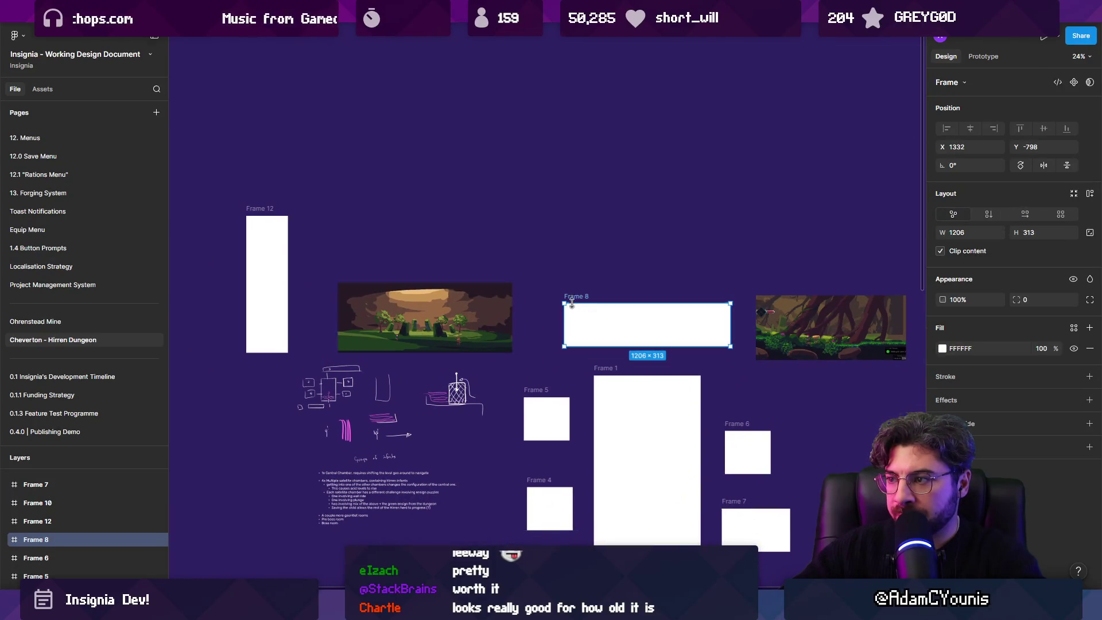
pyautogui.scroll(-2, 505, 253)
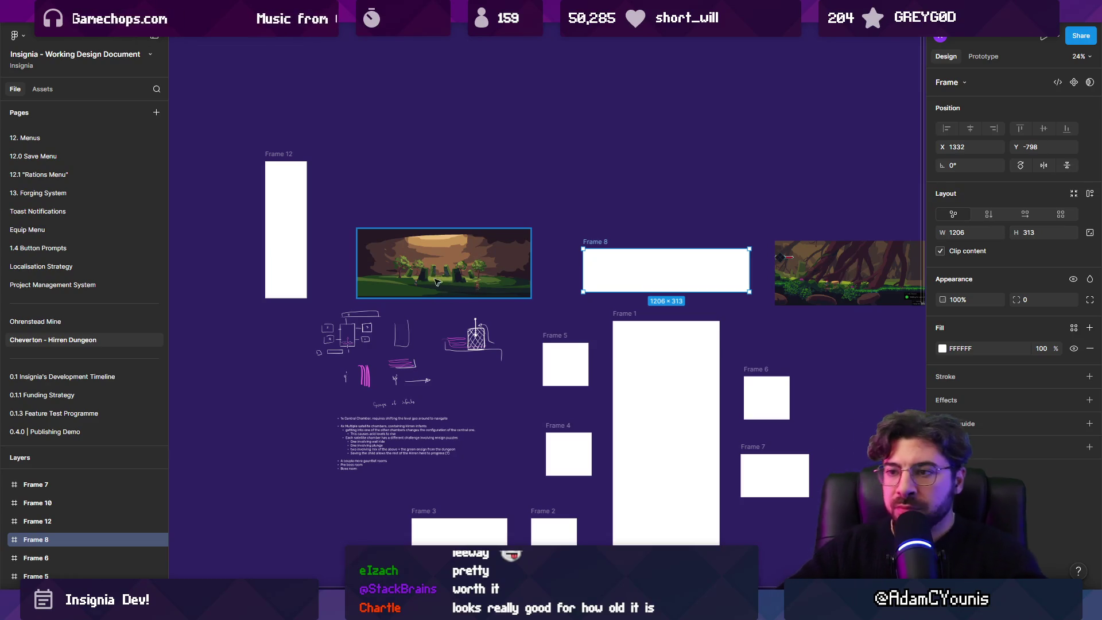
# Step: Move Frame 12 above the stones scene image and select the sketch drawing with its notes
pyautogui.hscroll(-3, 402, 252)
pyautogui.click(367, 240)
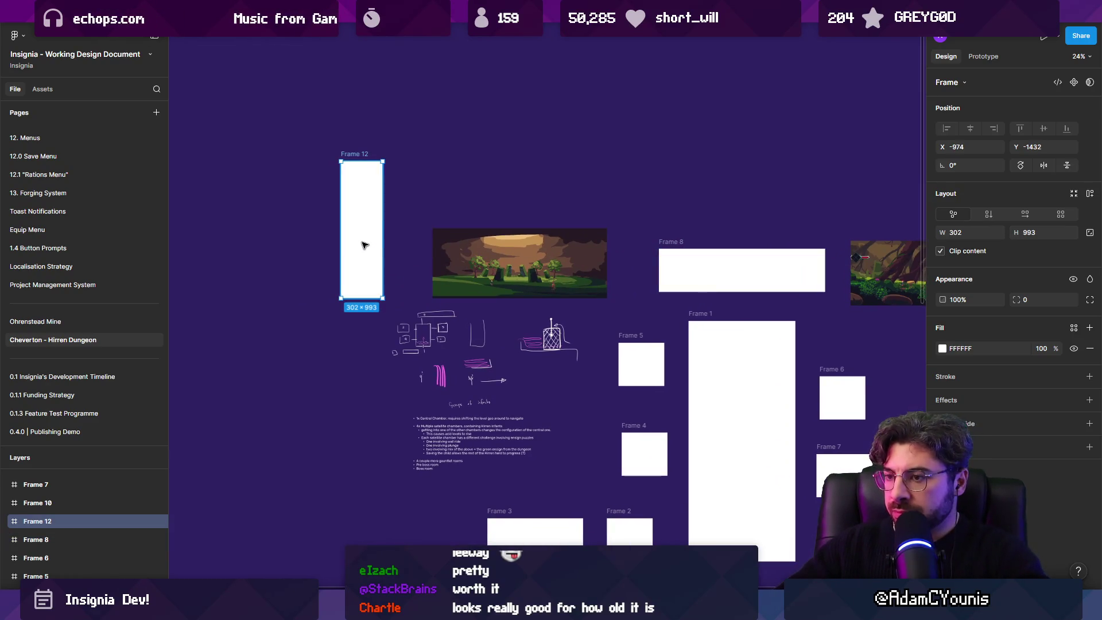
pyautogui.moveTo(364, 245)
pyautogui.mouseDown()
pyautogui.moveTo(539, 158)
pyautogui.moveTo(524, 158)
pyautogui.mouseUp()
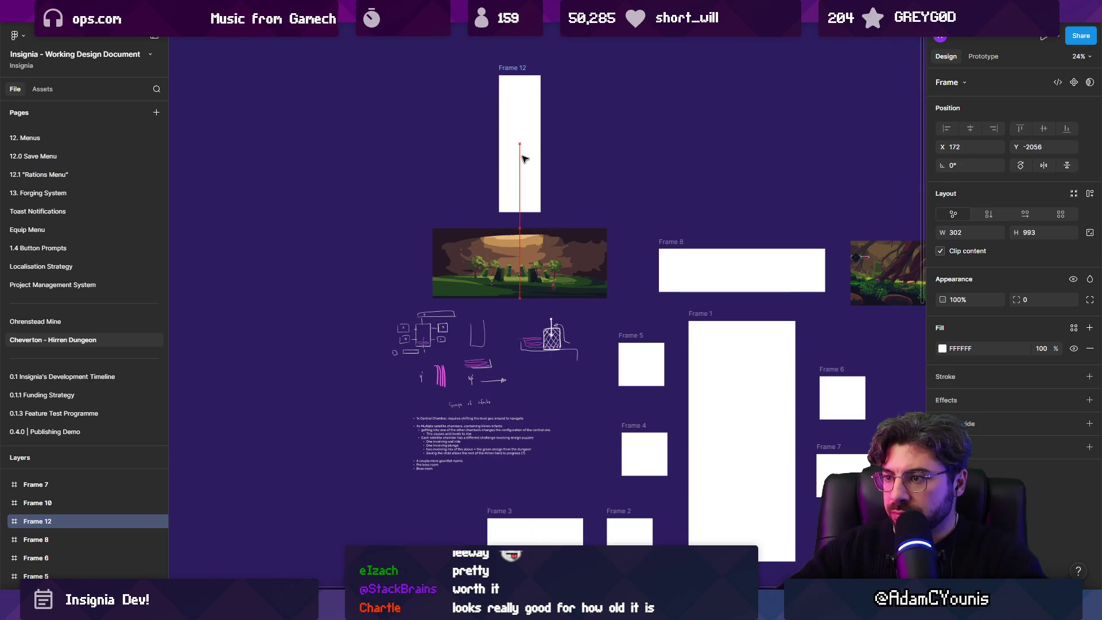
pyautogui.moveTo(585, 424)
pyautogui.mouseDown()
pyautogui.moveTo(367, 305)
pyautogui.moveTo(178, 304)
pyautogui.mouseUp()
pyautogui.scroll(-2, 366, 304)
pyautogui.hscroll(-2, 366, 304)
pyautogui.hscroll(3, 409, 292)
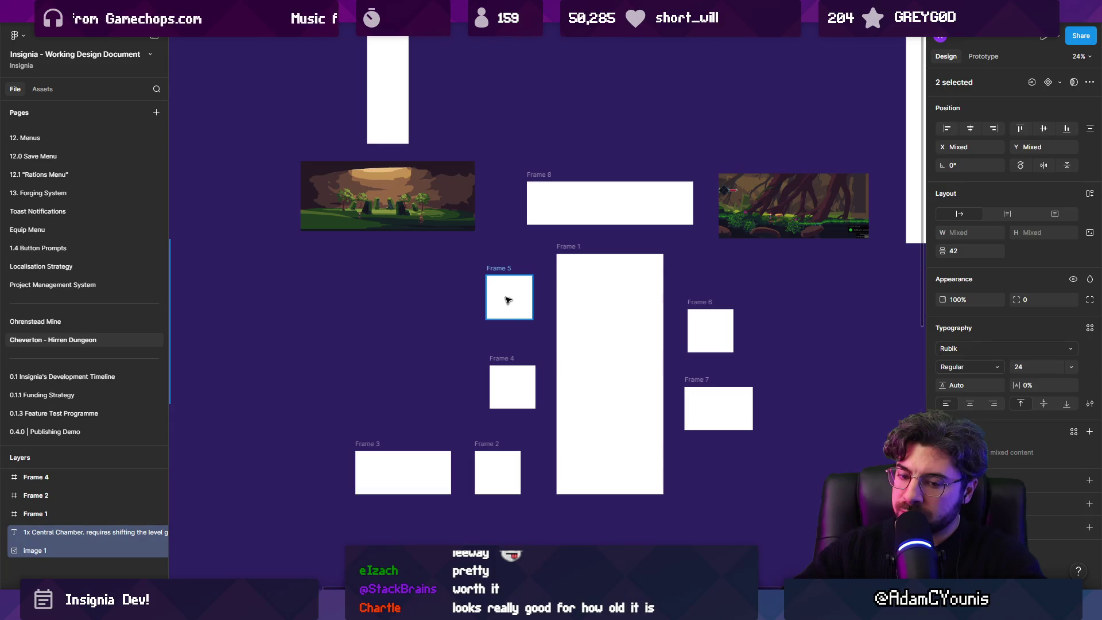
pyautogui.hscroll(-3, 508, 300)
# Step: Duplicate Frame 5 to its left as new room Frame 13 and stretch it wider
pyautogui.moveTo(611, 328)
pyautogui.mouseDown()
pyautogui.moveTo(241, 309)
pyautogui.moveTo(510, 313)
pyautogui.moveTo(546, 325)
pyautogui.moveTo(356, 327)
pyautogui.mouseUp()
pyautogui.moveTo(455, 337)
pyautogui.mouseDown()
pyautogui.moveTo(291, 224)
pyautogui.moveTo(412, 295)
pyautogui.moveTo(412, 324)
pyautogui.mouseUp()
pyautogui.hscroll(-2, 291, 224)
pyautogui.click(445, 324)
pyautogui.click(562, 359)
pyautogui.hscroll(4, 562, 359)
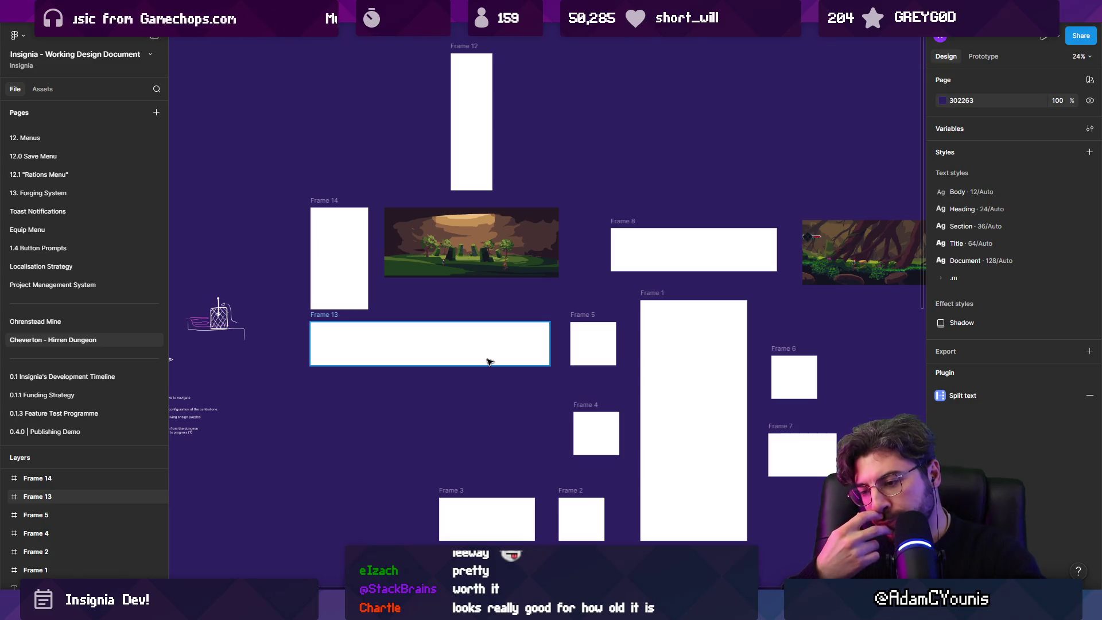
# Step: Remove the new room Frames 13 and 14 from the board
pyautogui.click(488, 361)
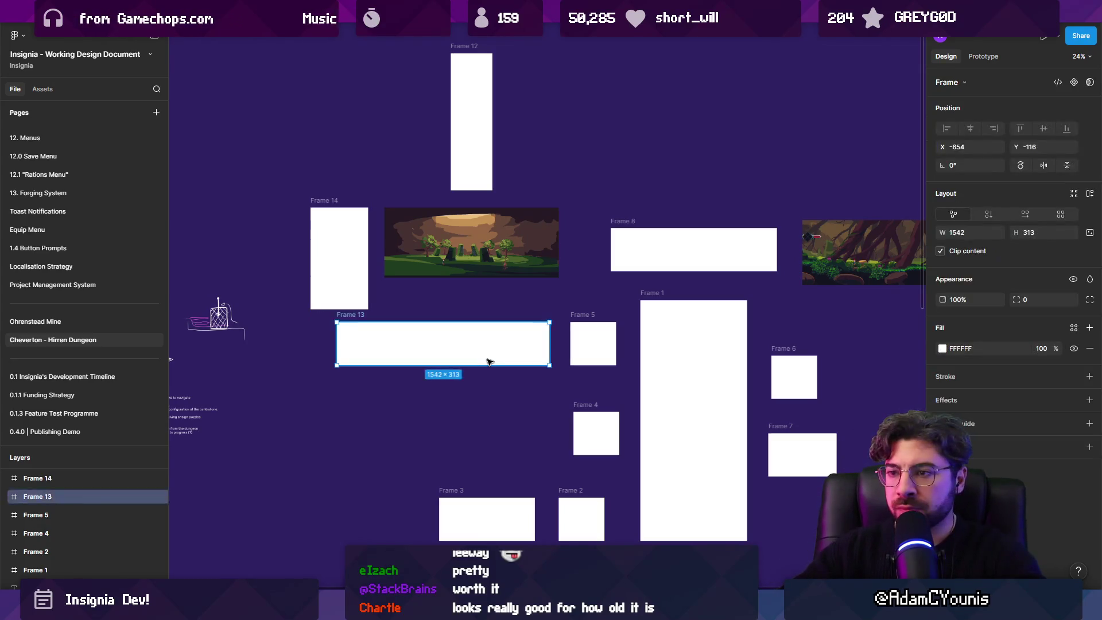
pyautogui.moveTo(521, 347); pyautogui.dragTo(418, 327)
pyautogui.hotkey('ctrl', 'shift', 'g')
pyautogui.hotkey('ctrl', 'z')
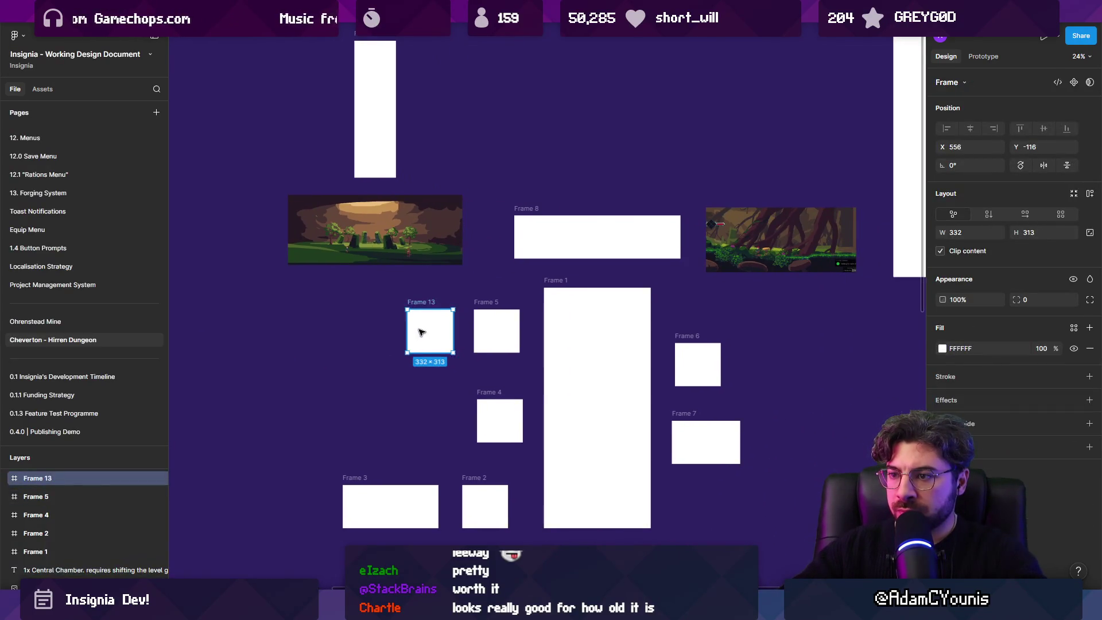
pyautogui.hotkey('ctrl', 'shift', 'z')
# Step: Raise Frame 1's top edge so it becomes 775 × 1821
pyautogui.scroll(-3, 462, 352)
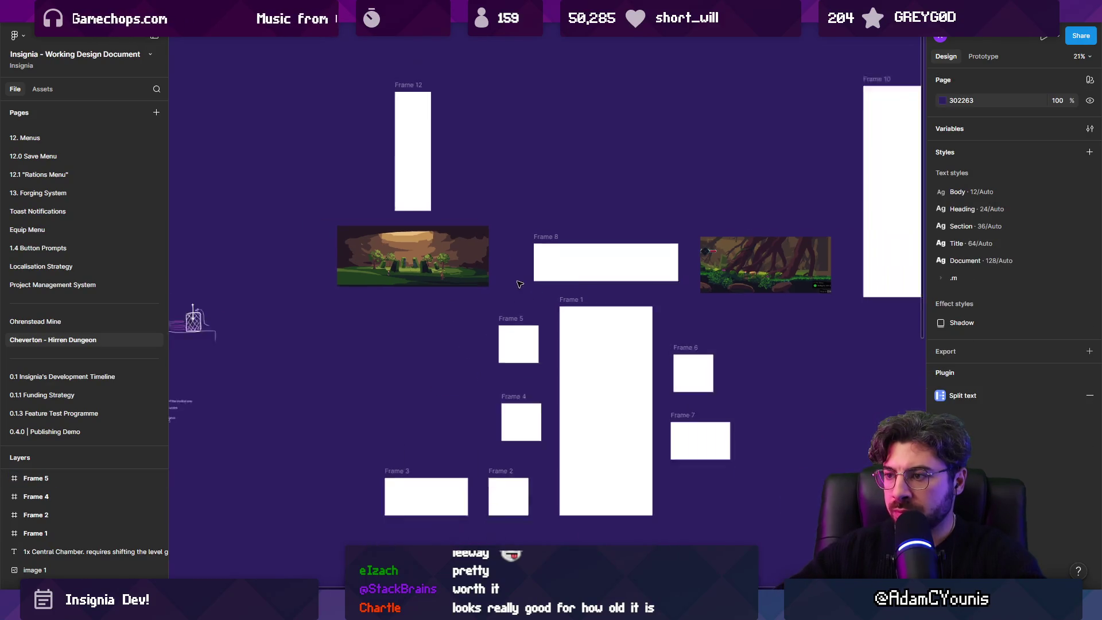
pyautogui.hscroll(-3, 438, 285)
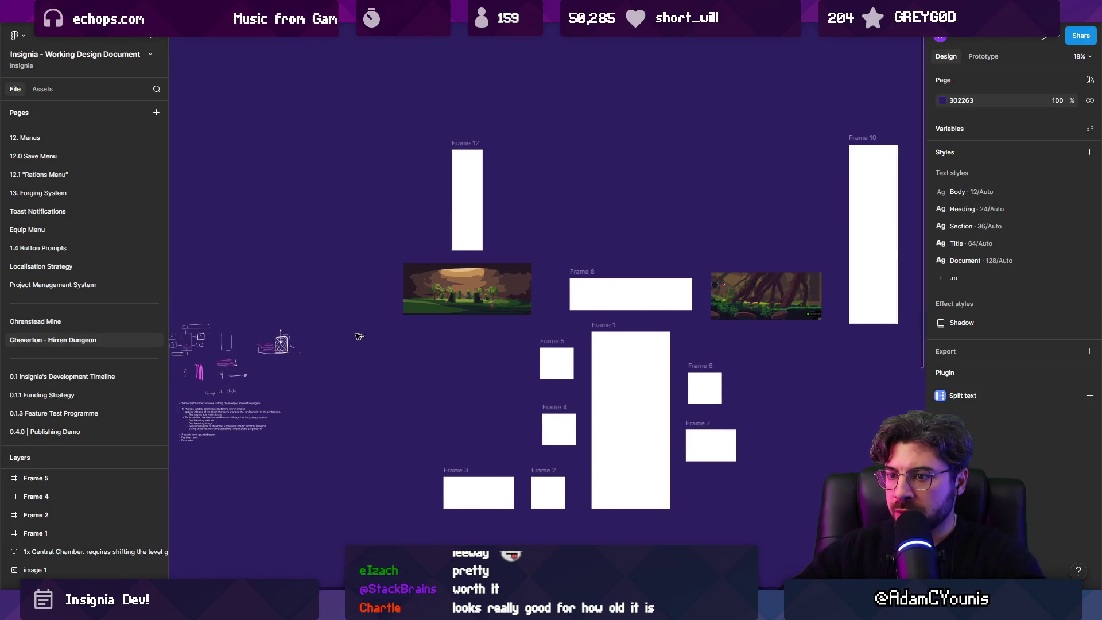
pyautogui.scroll(8, 356, 331)
pyautogui.scroll(-5, 566, 329)
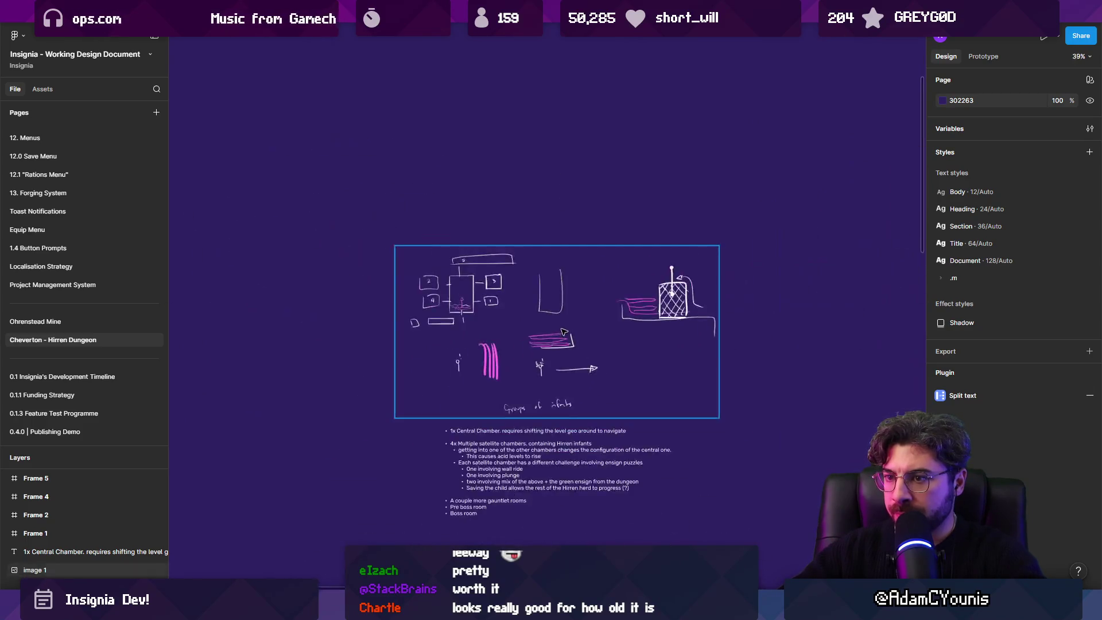
pyautogui.hscroll(5, 551, 345)
pyautogui.click(518, 302)
pyautogui.click(518, 301)
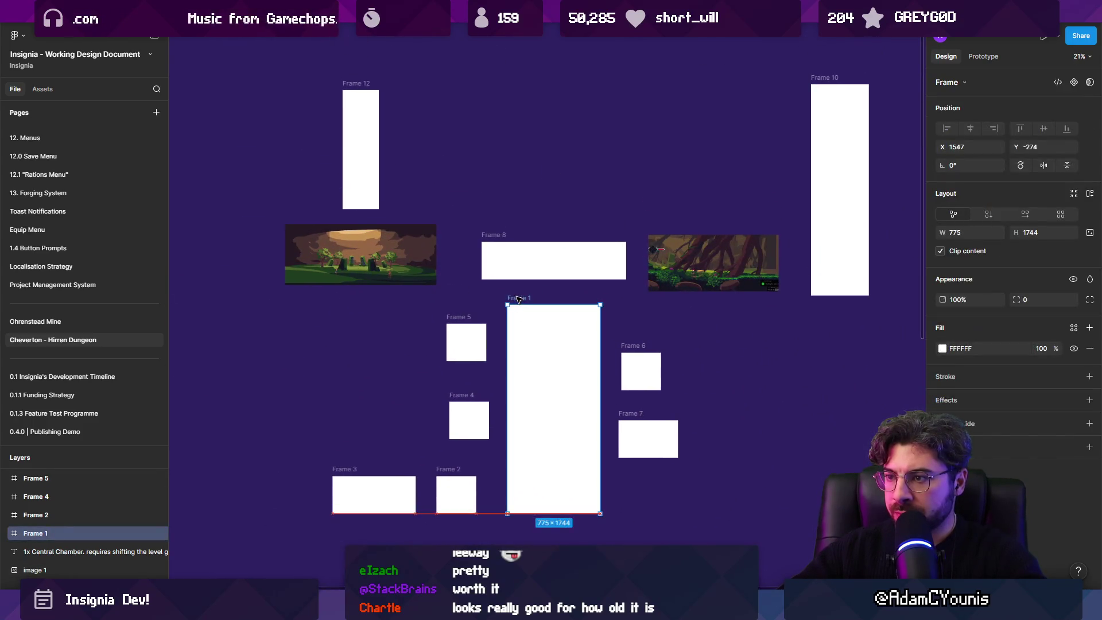
pyautogui.moveTo(553, 307); pyautogui.dragTo(554, 295)
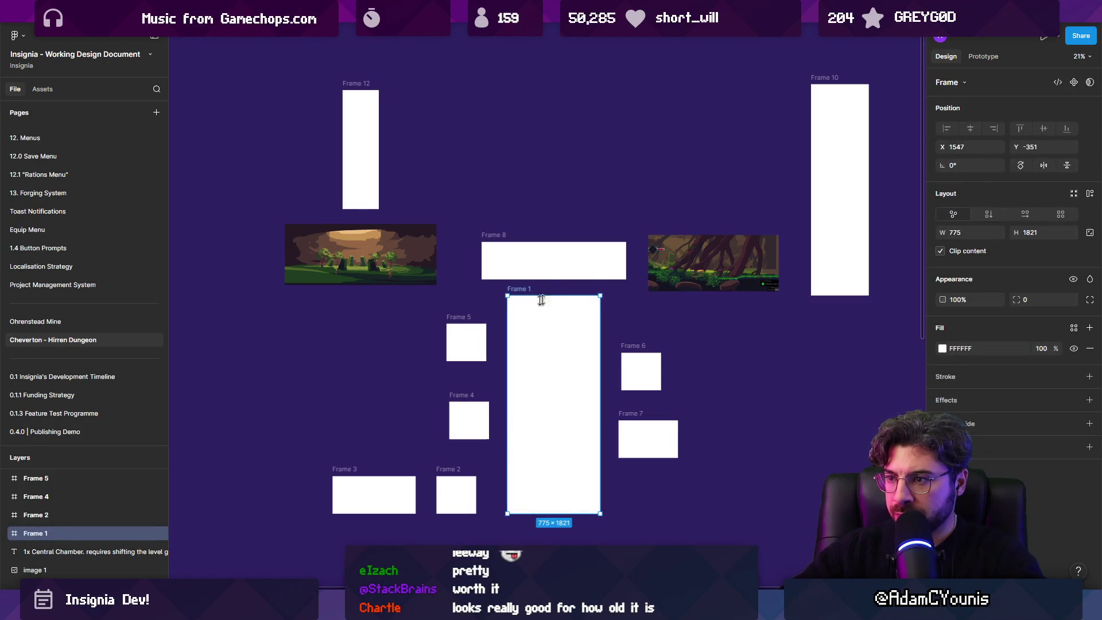
pyautogui.click(486, 305)
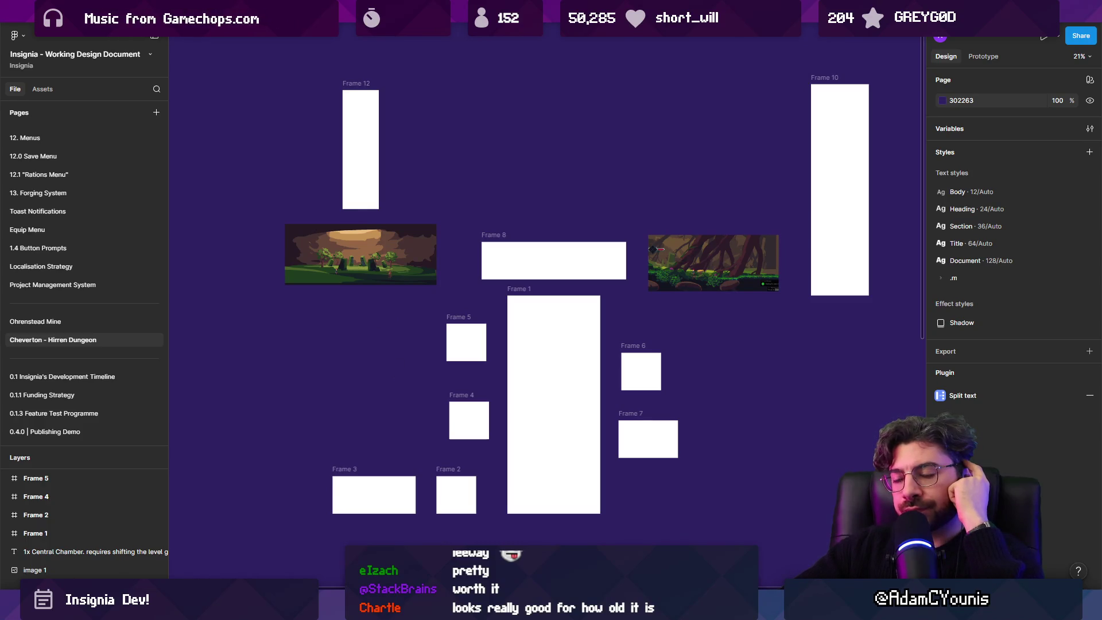
pyautogui.moveTo(384, 353)
pyautogui.mouseDown()
pyautogui.moveTo(664, 401)
pyautogui.moveTo(662, 379)
pyautogui.moveTo(410, 347)
pyautogui.moveTo(383, 366)
pyautogui.moveTo(427, 390)
pyautogui.moveTo(390, 404)
pyautogui.mouseUp()
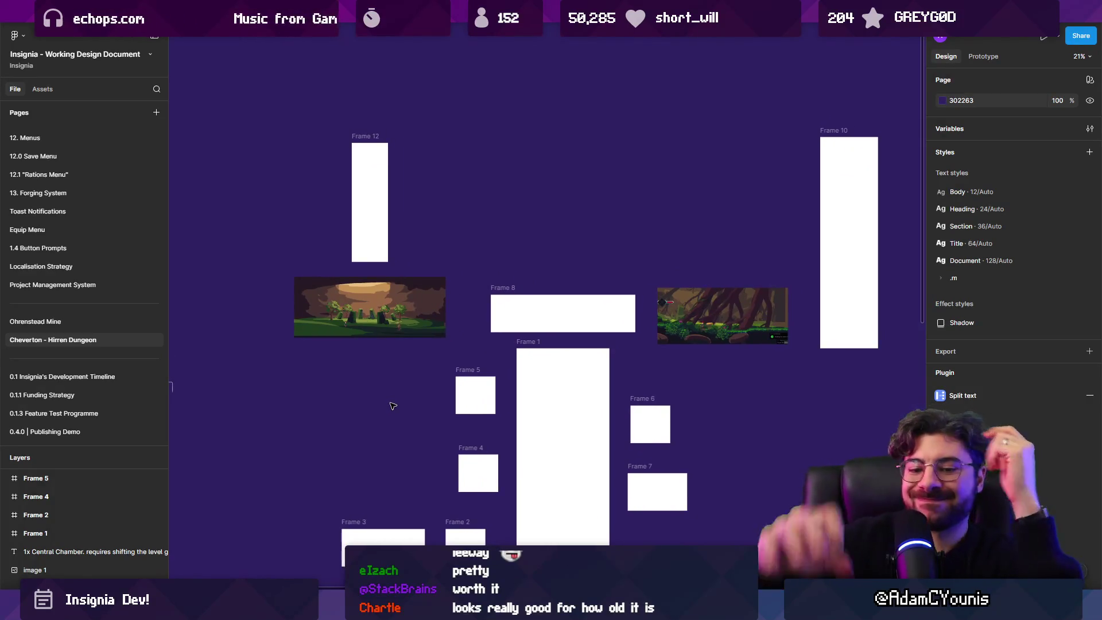
pyautogui.scroll(-2, 573, 361)
pyautogui.click(586, 408)
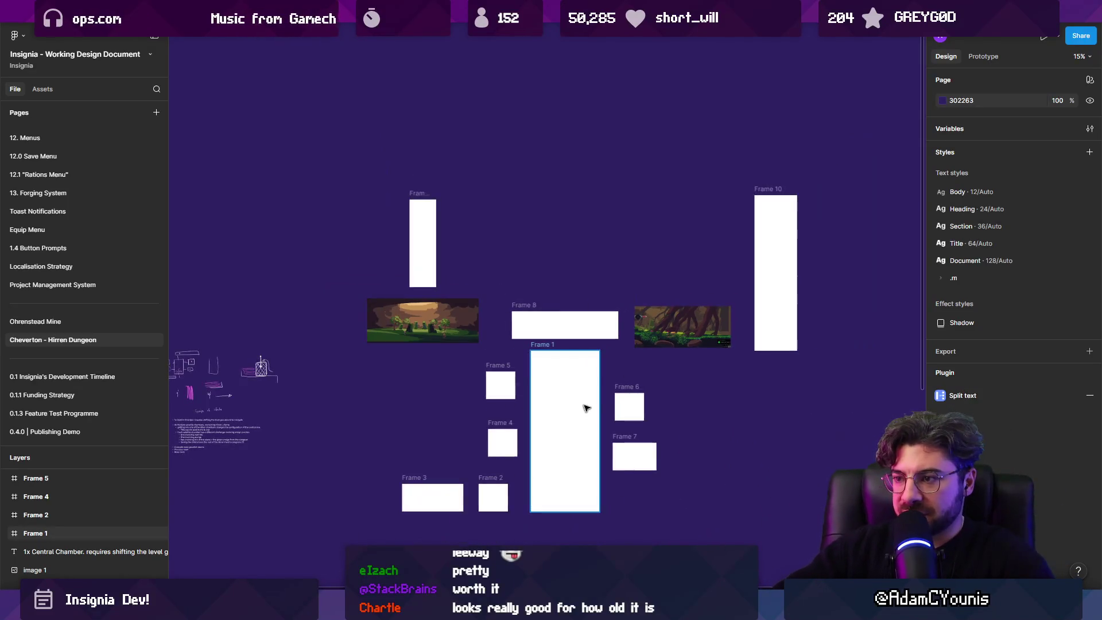
pyautogui.scroll(3, 585, 455)
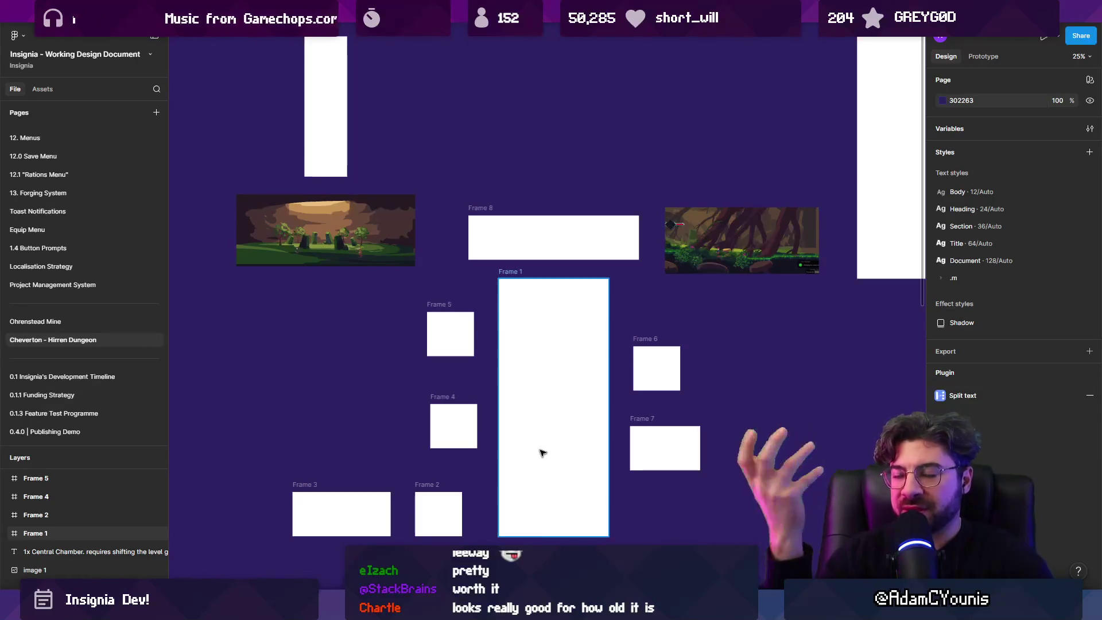
pyautogui.click(189, 225)
pyautogui.moveTo(190, 225)
pyautogui.mouseDown()
pyautogui.moveTo(827, 491)
pyautogui.moveTo(854, 537)
pyautogui.mouseUp()
pyautogui.click(708, 417)
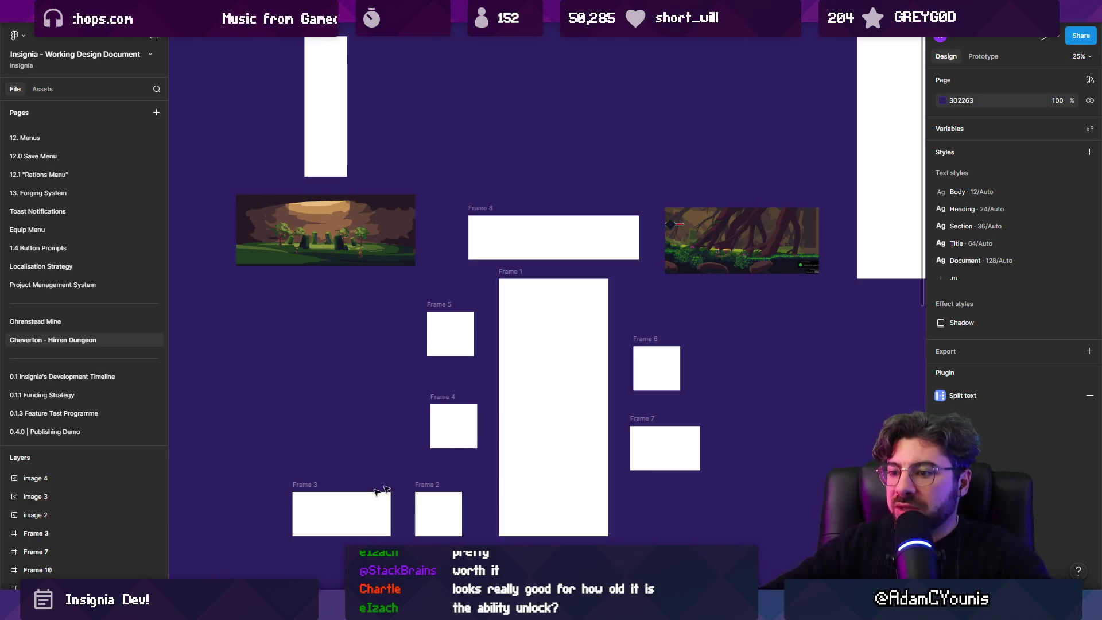
pyautogui.click(320, 514)
pyautogui.moveTo(320, 514); pyautogui.dragTo(350, 456)
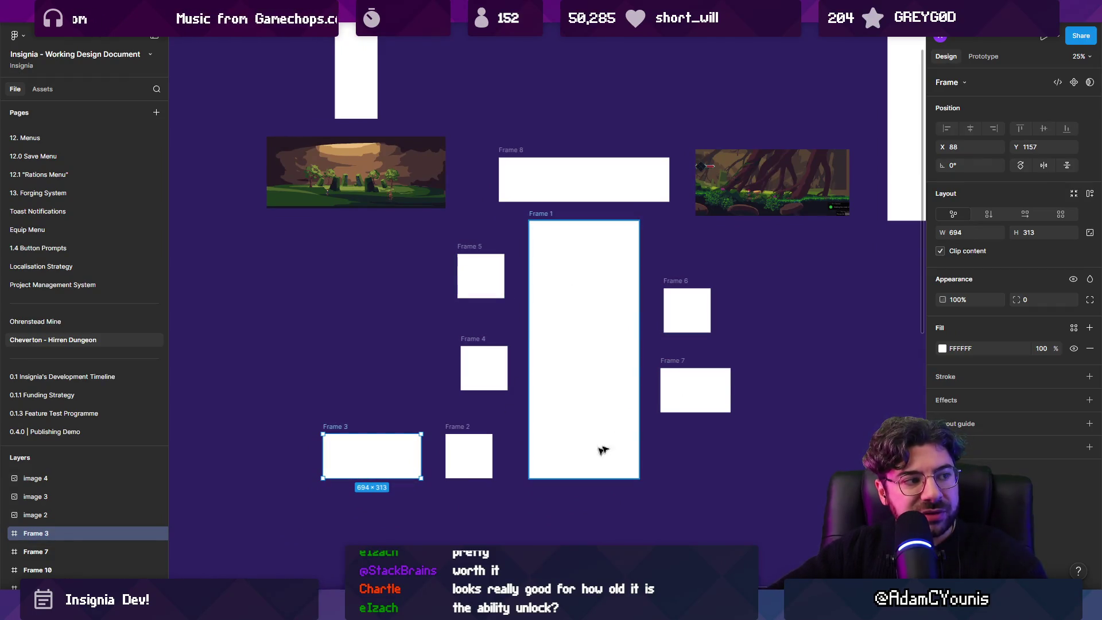
pyautogui.scroll(1, 543, 374)
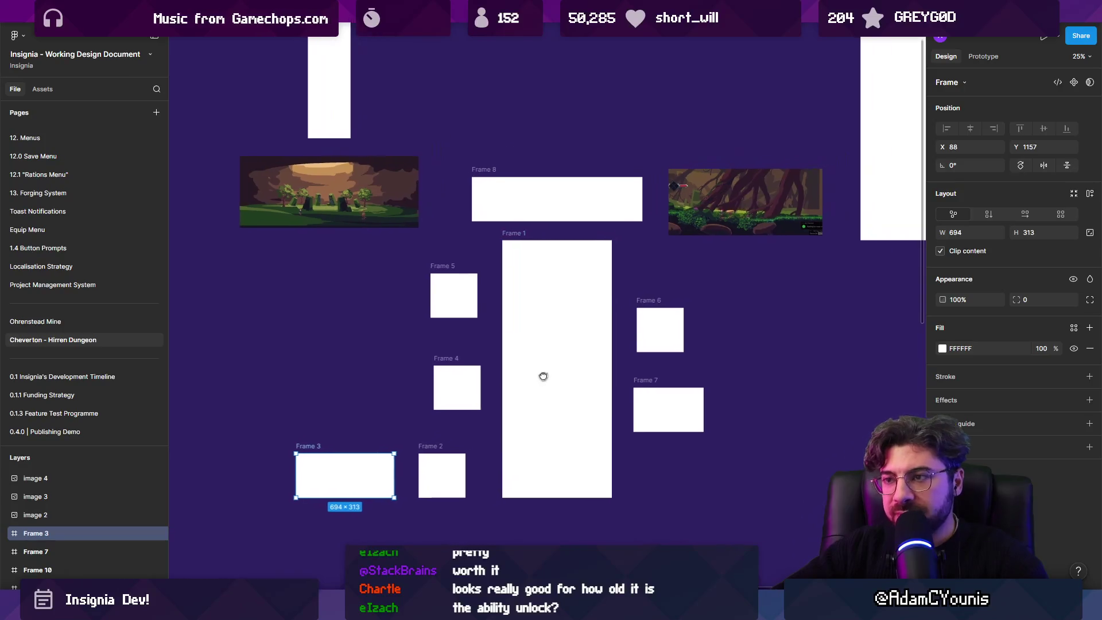
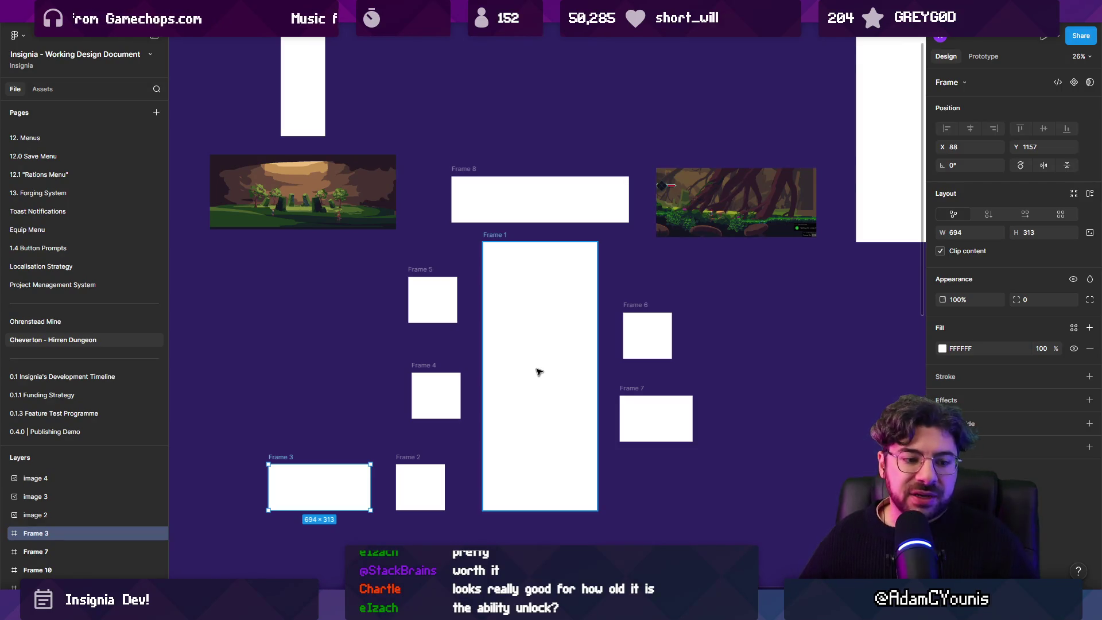
# Step: Add the note 'Acid is flowing into the central chamber, have to divert it away' above Frame 6, shifted right
pyautogui.hscroll(5, 551, 381)
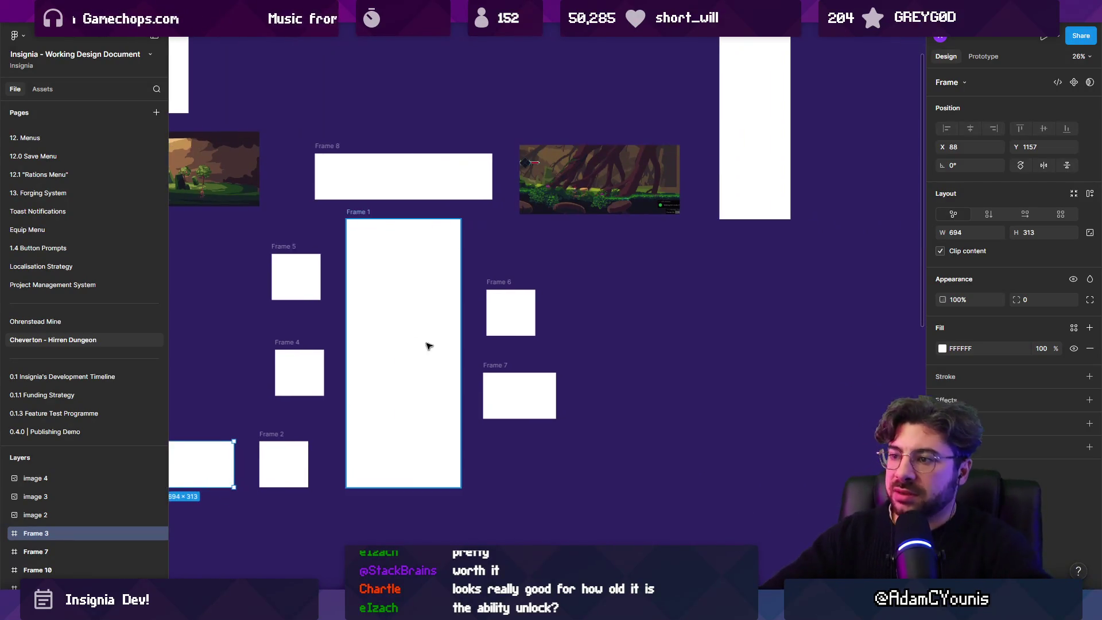
pyautogui.hscroll(-8, 551, 370)
pyautogui.keyDown('ctrl'); pyautogui.scroll(-2, 521, 396); pyautogui.keyUp('ctrl')
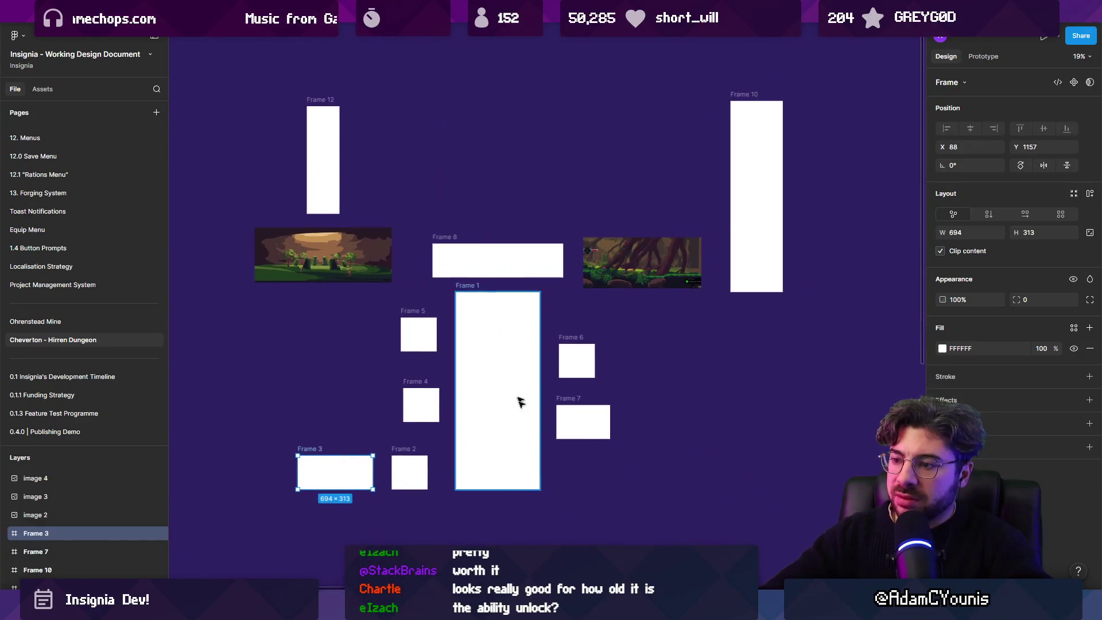
pyautogui.scroll(3, 591, 328)
pyautogui.press('t')
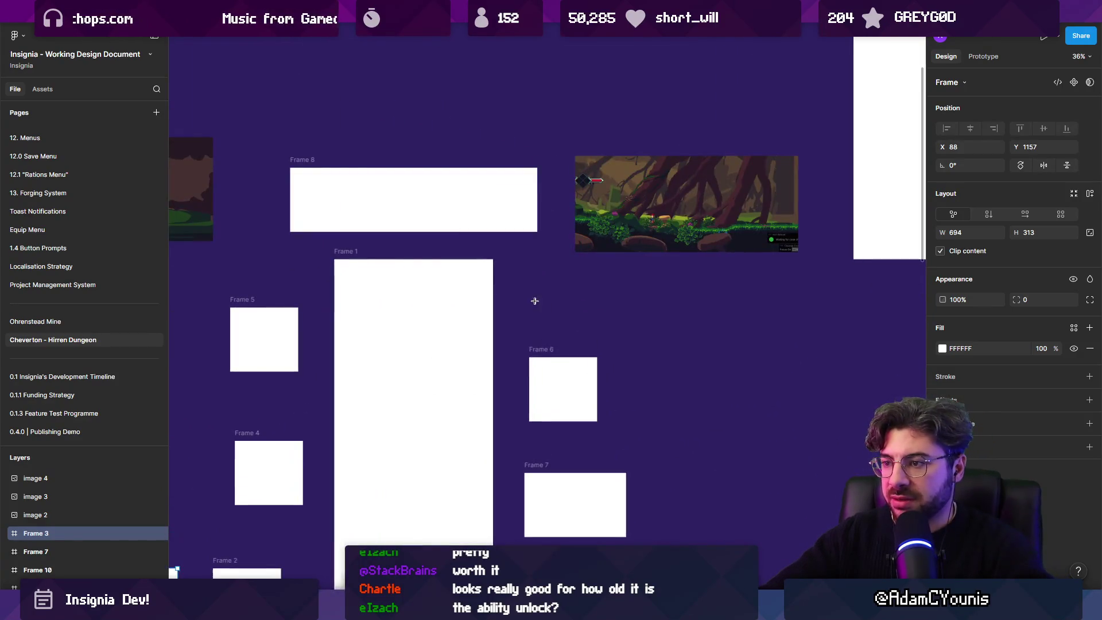
pyautogui.click(534, 304)
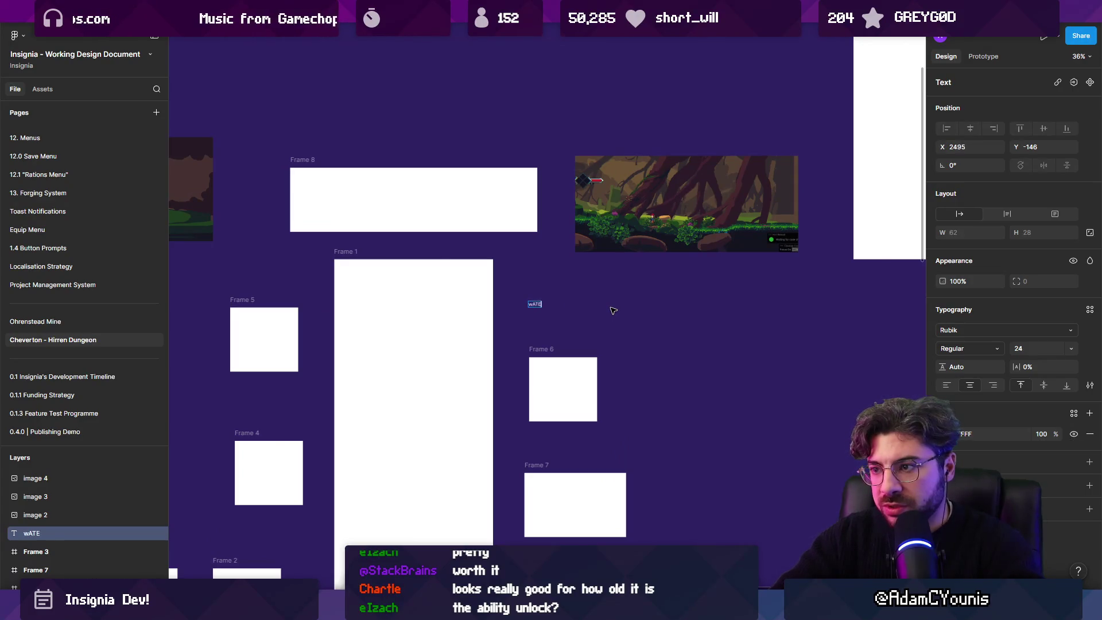
pyautogui.keyDown('ctrl'); pyautogui.scroll(4, 596, 310); pyautogui.keyUp('ctrl')
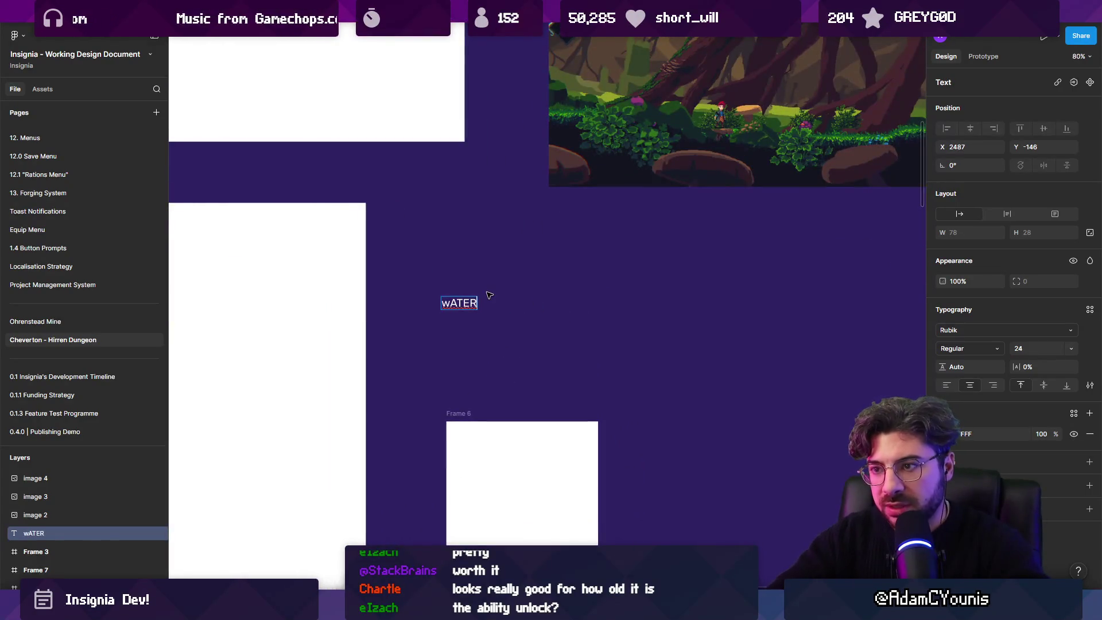
pyautogui.write('Acid')
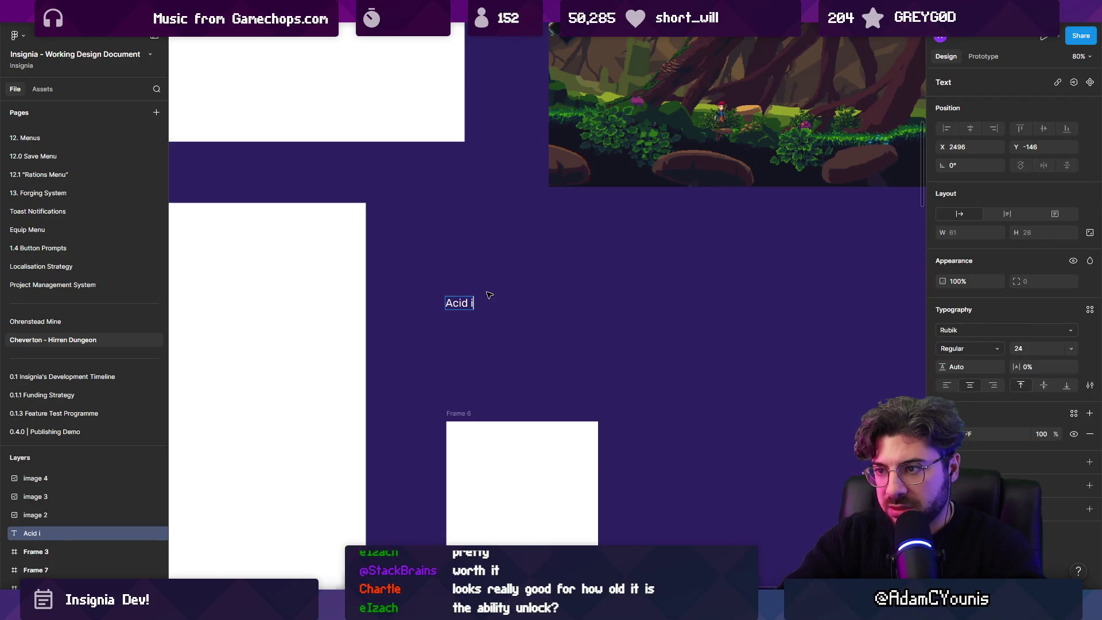
pyautogui.write('ing into the centr')
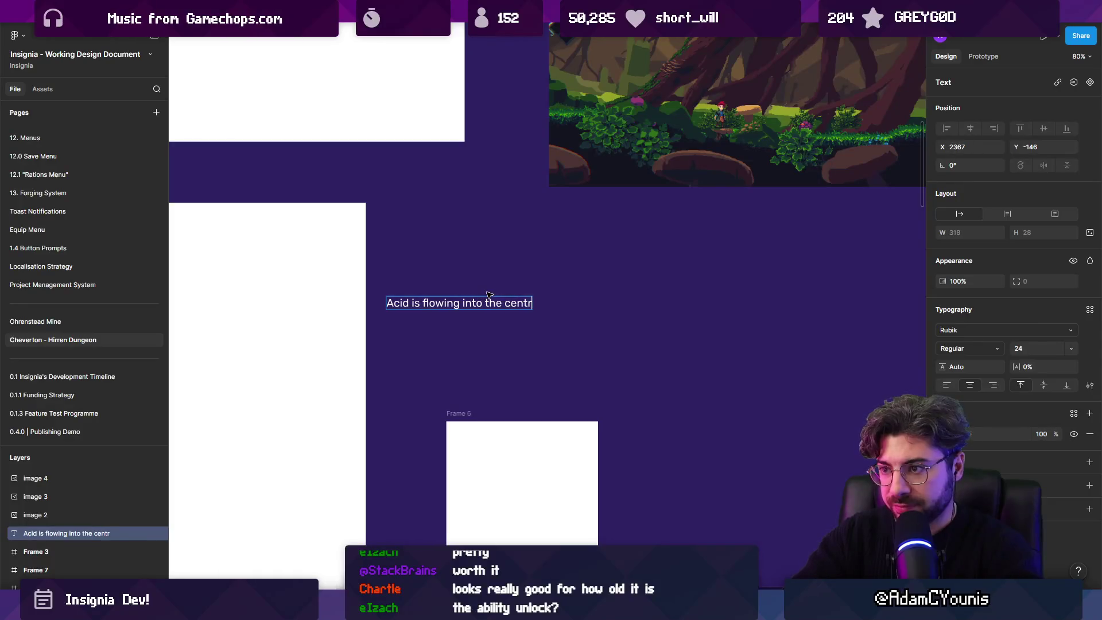
pyautogui.write('ve to divert')
pyautogui.write(' it away')
pyautogui.write(' to th')
pyautogui.press('BackSpace')
pyautogui.press('BackSpace')
pyautogui.press('BackSpace')
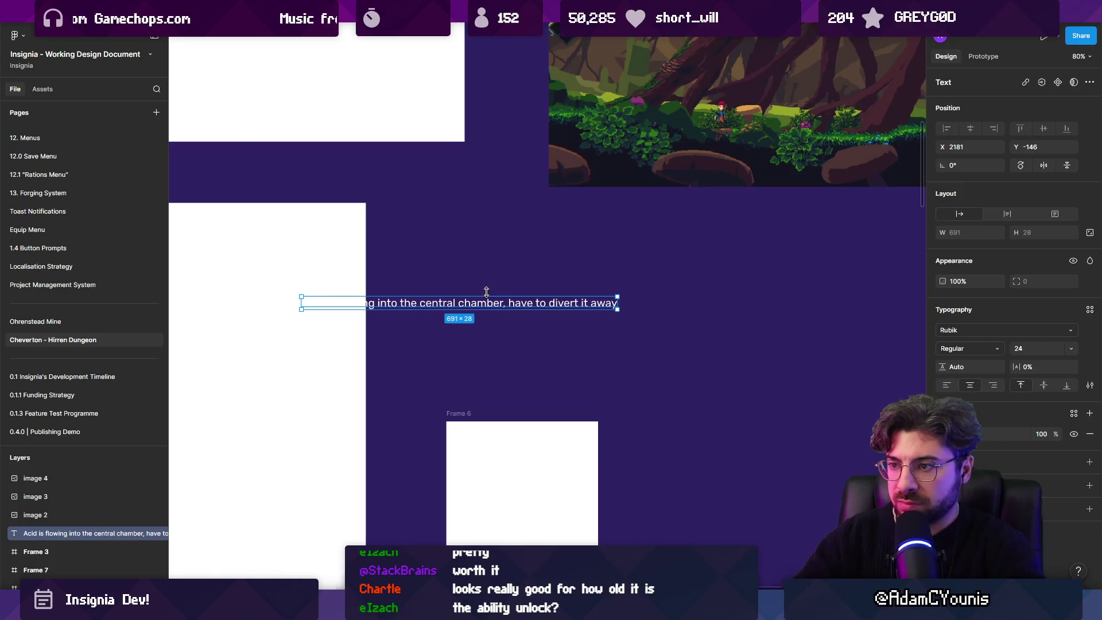
pyautogui.press('Escape')
pyautogui.moveTo(486, 295); pyautogui.dragTo(577, 307)
# Step: Move the acid note beside the chamber bullet list
pyautogui.keyDown('ctrl'); pyautogui.scroll(-5, 576, 307); pyautogui.keyUp('ctrl')
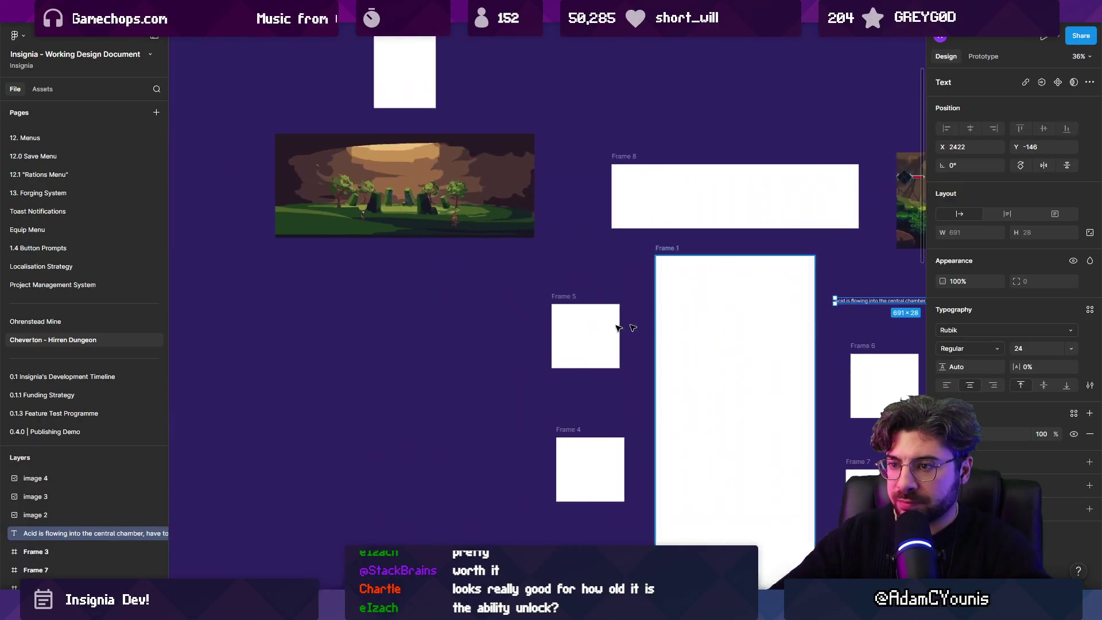
pyautogui.keyDown('ctrl'); pyautogui.scroll(5, 523, 370); pyautogui.keyUp('ctrl')
pyautogui.keyDown('ctrl'); pyautogui.scroll(3, 522, 370); pyautogui.keyUp('ctrl')
pyautogui.keyDown('ctrl'); pyautogui.scroll(-8, 494, 274); pyautogui.keyUp('ctrl')
pyautogui.moveTo(693, 257)
pyautogui.mouseDown()
pyautogui.moveTo(283, 369)
pyautogui.moveTo(566, 271)
pyautogui.moveTo(837, 305)
pyautogui.moveTo(745, 386)
pyautogui.moveTo(687, 317)
pyautogui.mouseUp()
pyautogui.keyDown('ctrl'); pyautogui.scroll(5, 283, 369); pyautogui.keyUp('ctrl')
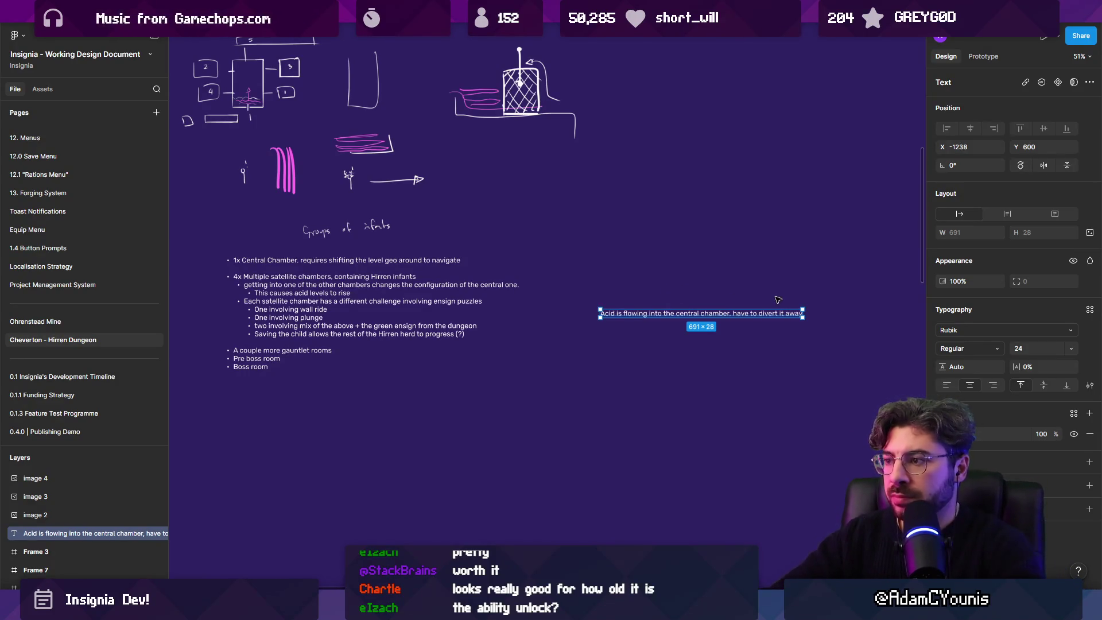
pyautogui.click(518, 195)
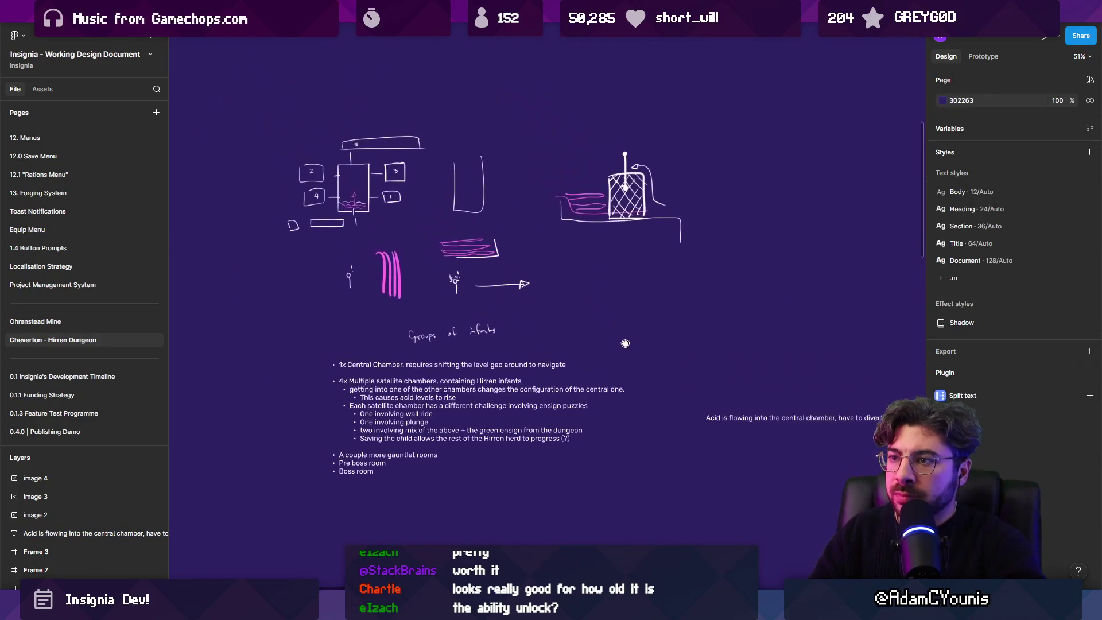
# Step: Draw a tall grey 323×575 rectangle below the note and duplicate it to the right
pyautogui.scroll(-3, 517, 235)
pyautogui.scroll(-3, 623, 258)
pyautogui.moveTo(488, 163); pyautogui.dragTo(543, 163)
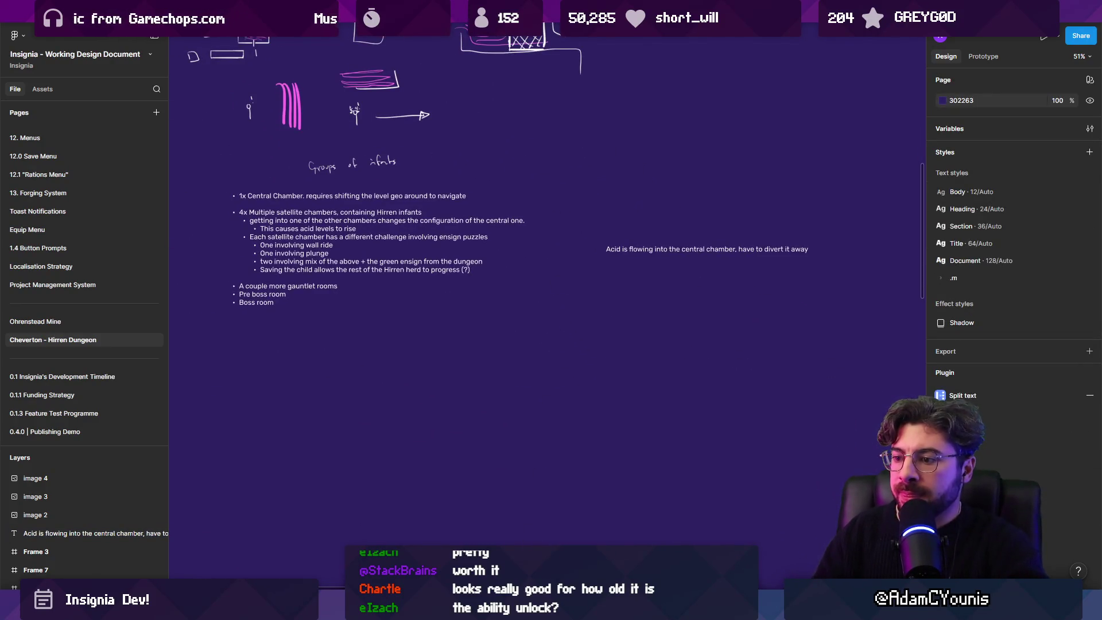
pyautogui.scroll(-5, 507, 302)
pyautogui.press('r')
pyautogui.moveTo(452, 182); pyautogui.dragTo(546, 349)
pyautogui.moveTo(511, 275)
pyautogui.keyDown('alt'); pyautogui.mouseDown()
pyautogui.moveTo(725, 275)
pyautogui.moveTo(699, 275)
pyautogui.mouseUp(); pyautogui.keyUp('alt')
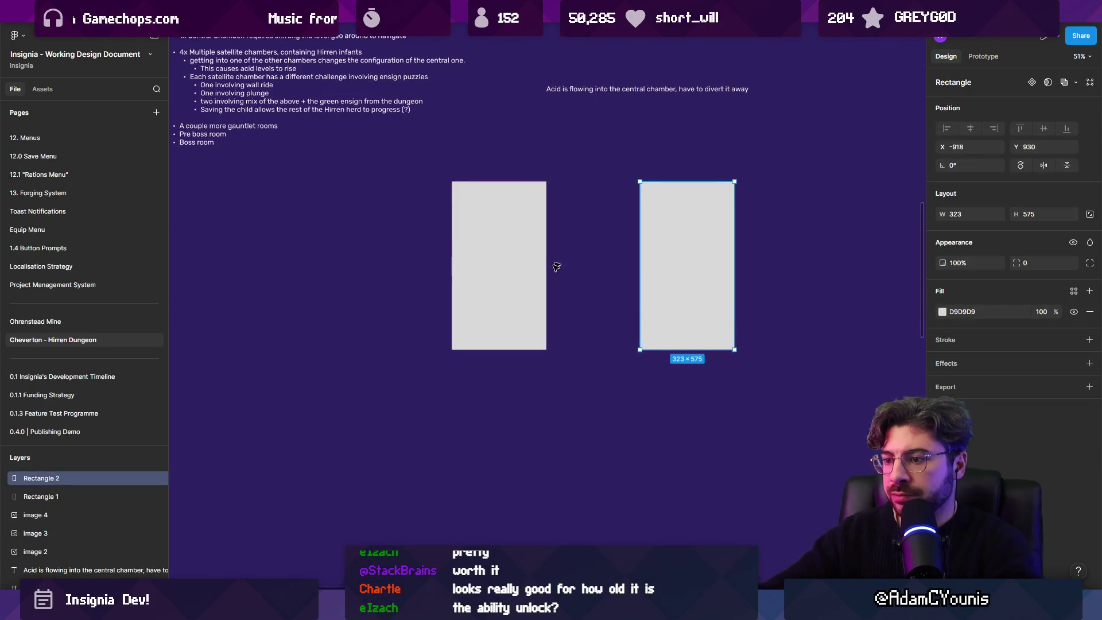
pyautogui.click(516, 600)
# Step: Draw a pink FF79FD rectangle filling the lower part of the left grey block
pyautogui.click(525, 479)
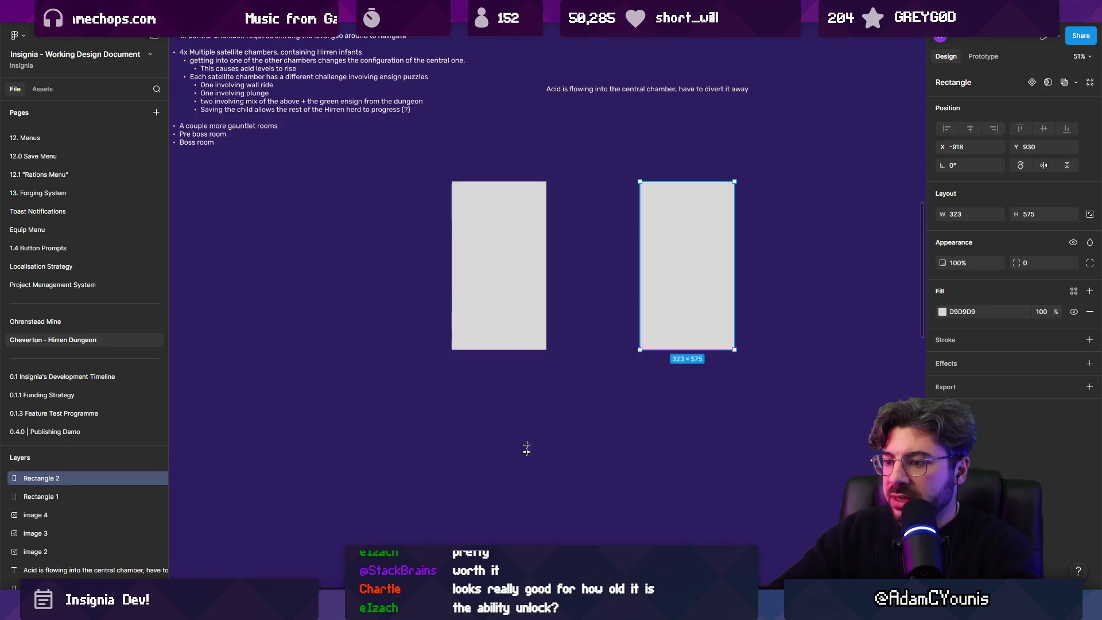
pyautogui.click(494, 316)
pyautogui.moveTo(494, 315)
pyautogui.mouseDown()
pyautogui.moveTo(459, 253)
pyautogui.moveTo(540, 244)
pyautogui.mouseUp()
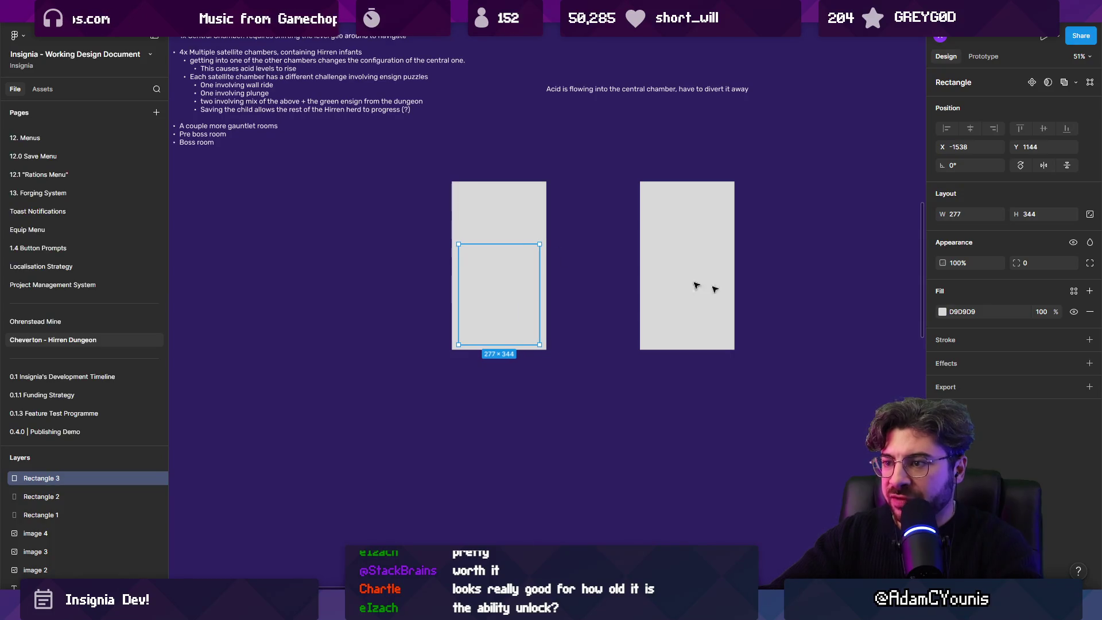
pyautogui.click(942, 313)
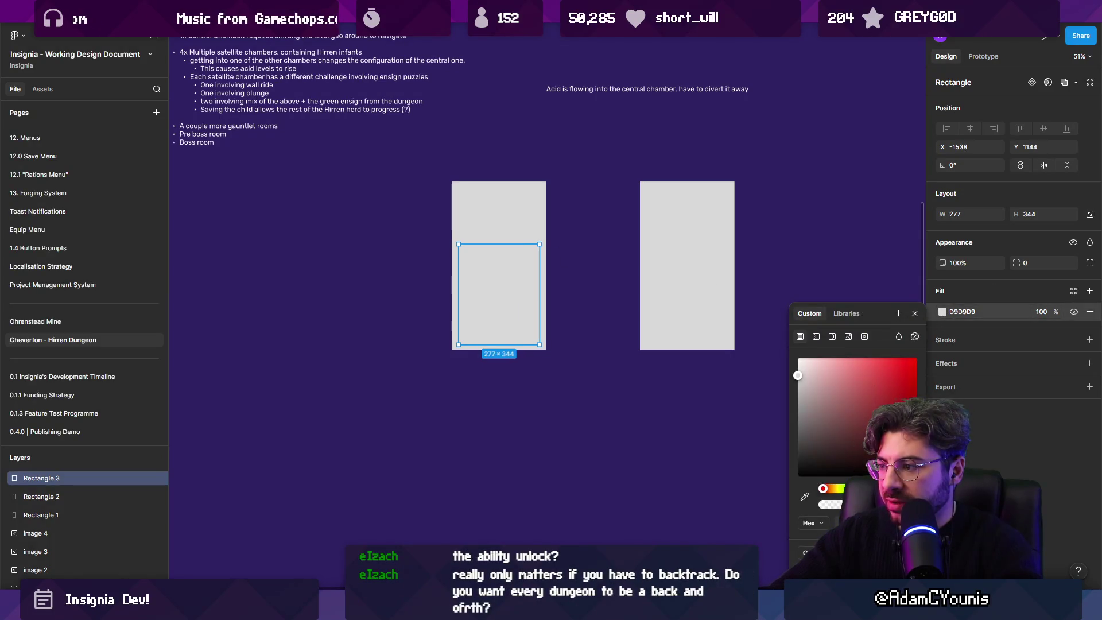
pyautogui.moveTo(823, 489); pyautogui.dragTo(899, 489)
pyautogui.click(916, 358)
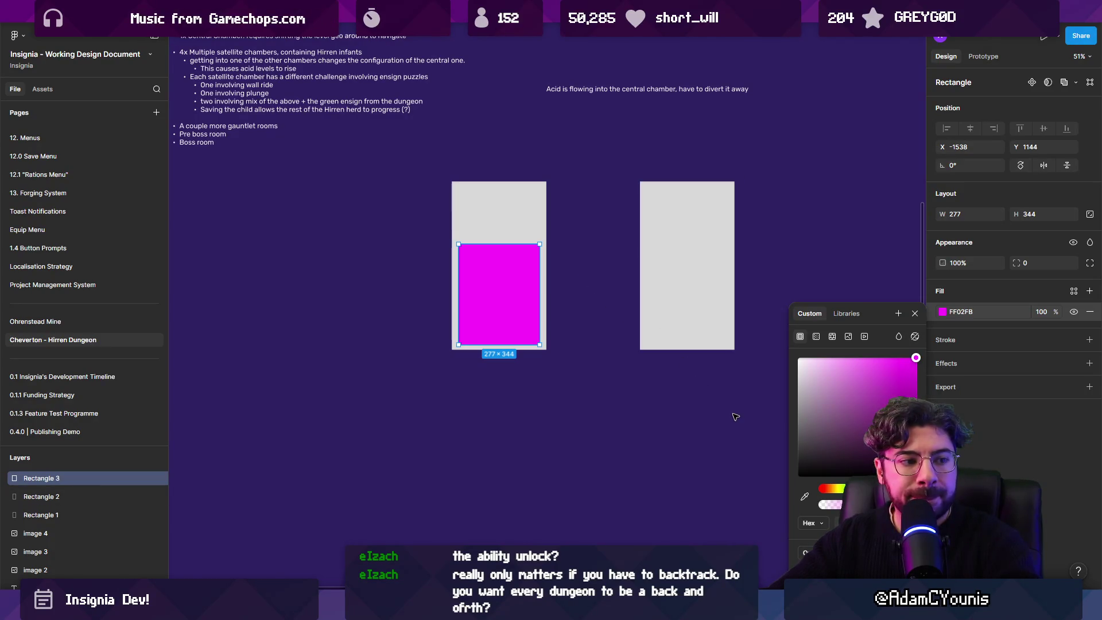
pyautogui.moveTo(915, 357)
pyautogui.mouseDown()
pyautogui.moveTo(873, 335)
pyautogui.moveTo(859, 353)
pyautogui.mouseUp()
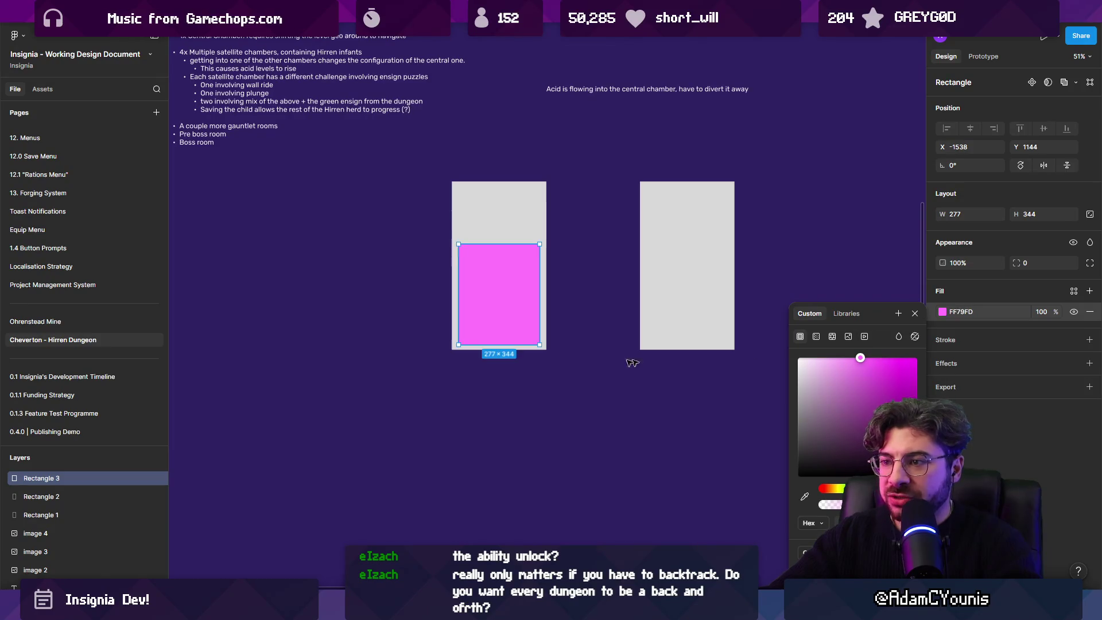
pyautogui.press('Escape')
# Step: Copy the pink block into the right rectangle and stretch the left one taller
pyautogui.moveTo(471, 308)
pyautogui.mouseDown()
pyautogui.moveTo(676, 310)
pyautogui.moveTo(659, 307)
pyautogui.mouseUp()
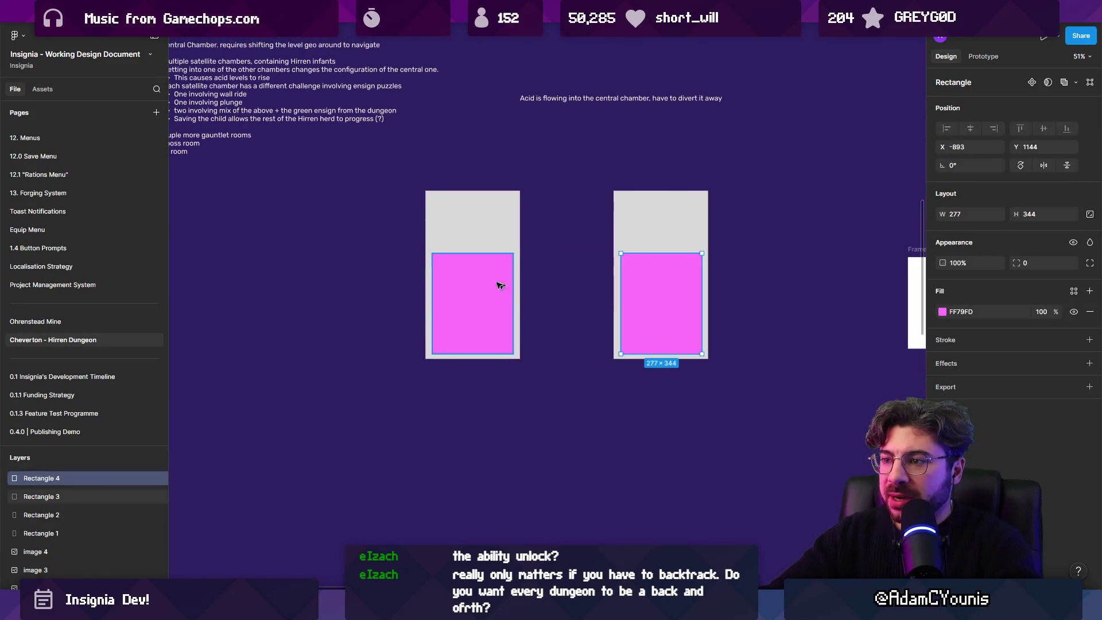
pyautogui.click(500, 285)
pyautogui.moveTo(480, 253)
pyautogui.mouseDown()
pyautogui.moveTo(480, 290)
pyautogui.moveTo(480, 239)
pyautogui.mouseUp()
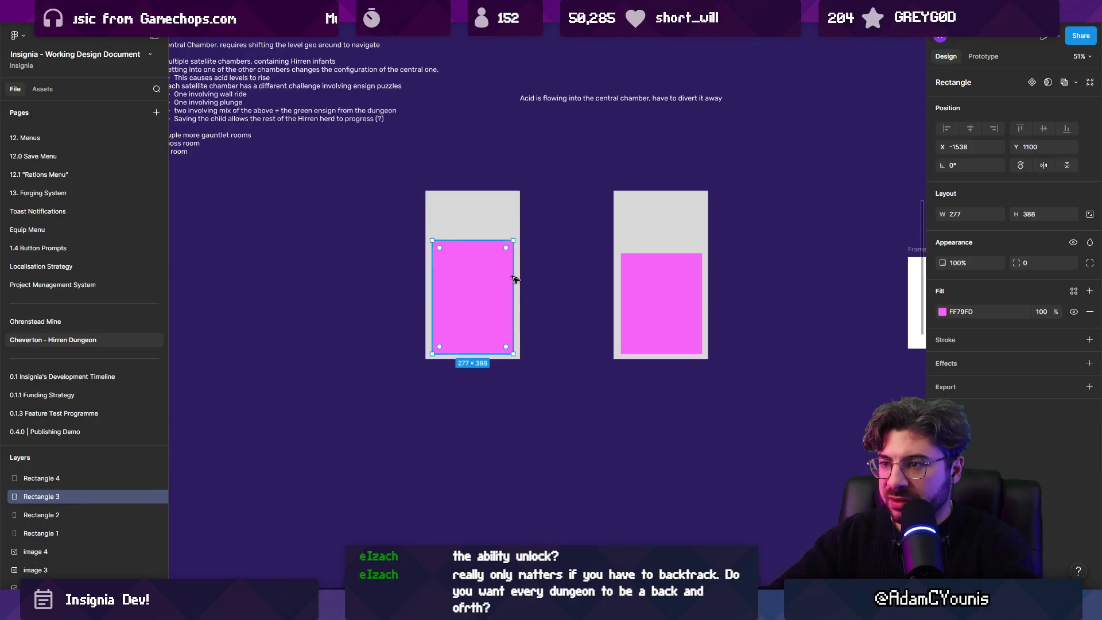
pyautogui.click(584, 438)
pyautogui.scroll(3, 427, 339)
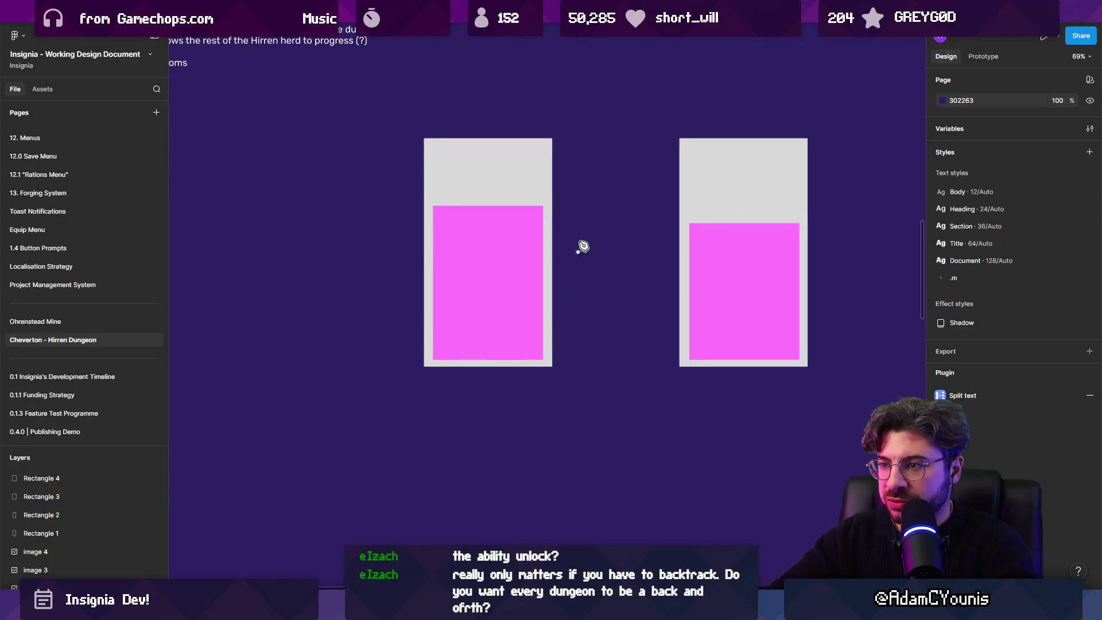
# Step: Draw a vertical arrow between the grey rectangles with an arrowhead and the blocks' pink stroke
pyautogui.click(576, 215)
pyautogui.click(576, 328)
pyautogui.press('Escape')
pyautogui.click(950, 264)
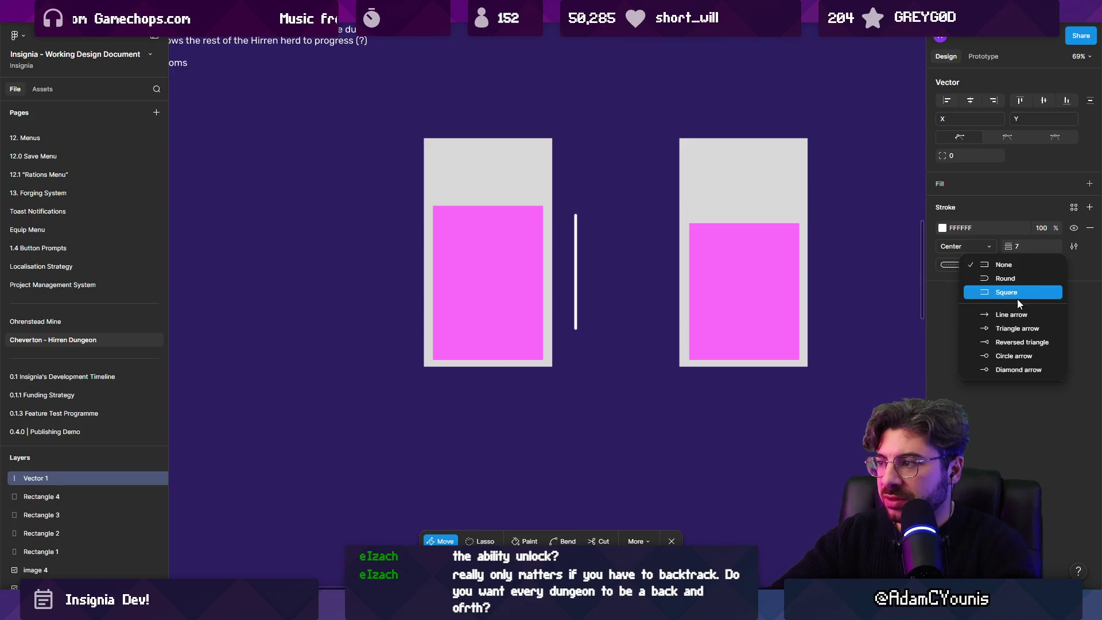
pyautogui.click(1008, 323)
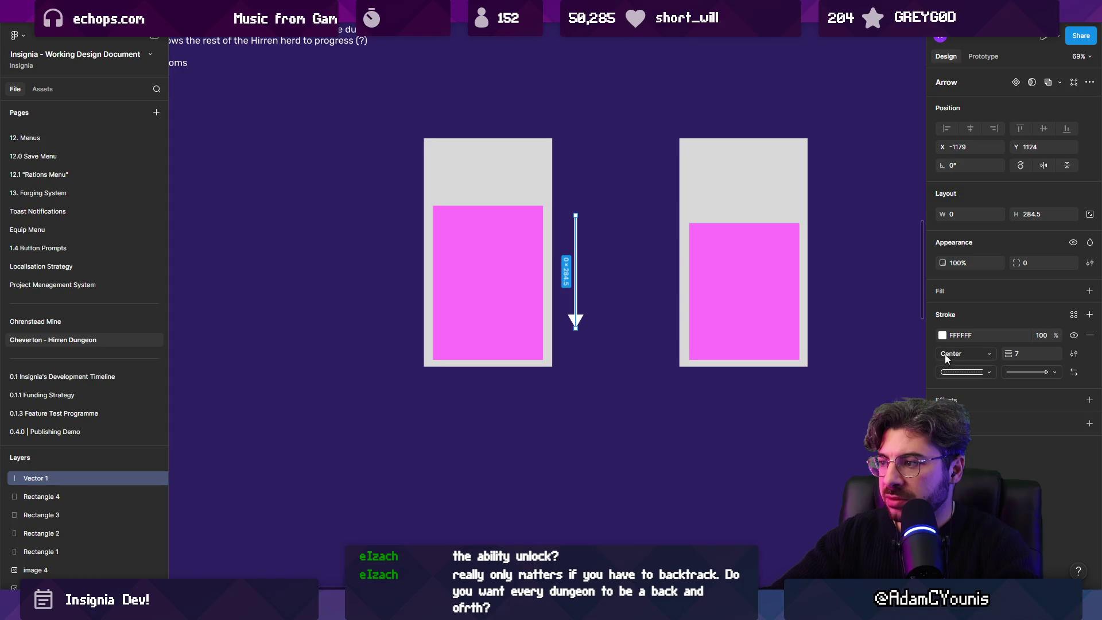
pyautogui.click(942, 337)
pyautogui.click(804, 497)
pyautogui.click(487, 302)
pyautogui.click(640, 323)
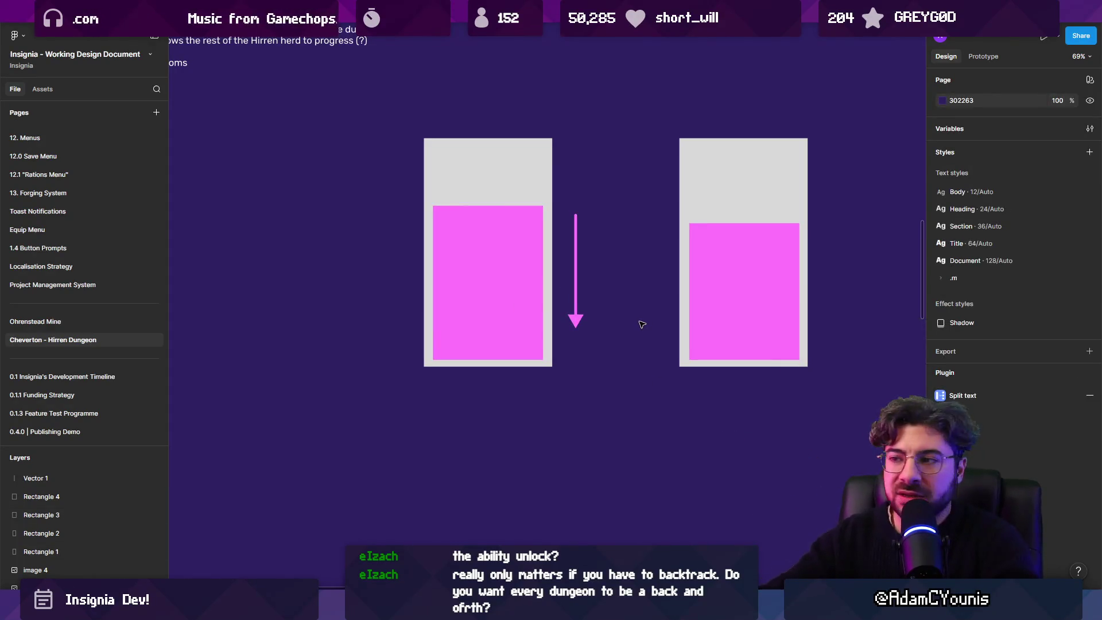
# Step: Copy the arrow beside the right pink block, rotated to point upward, and start a caption below
pyautogui.moveTo(576, 282)
pyautogui.mouseDown()
pyautogui.moveTo(576, 291)
pyautogui.moveTo(833, 293)
pyautogui.mouseUp()
pyautogui.moveTo(836, 220); pyautogui.dragTo(849, 364)
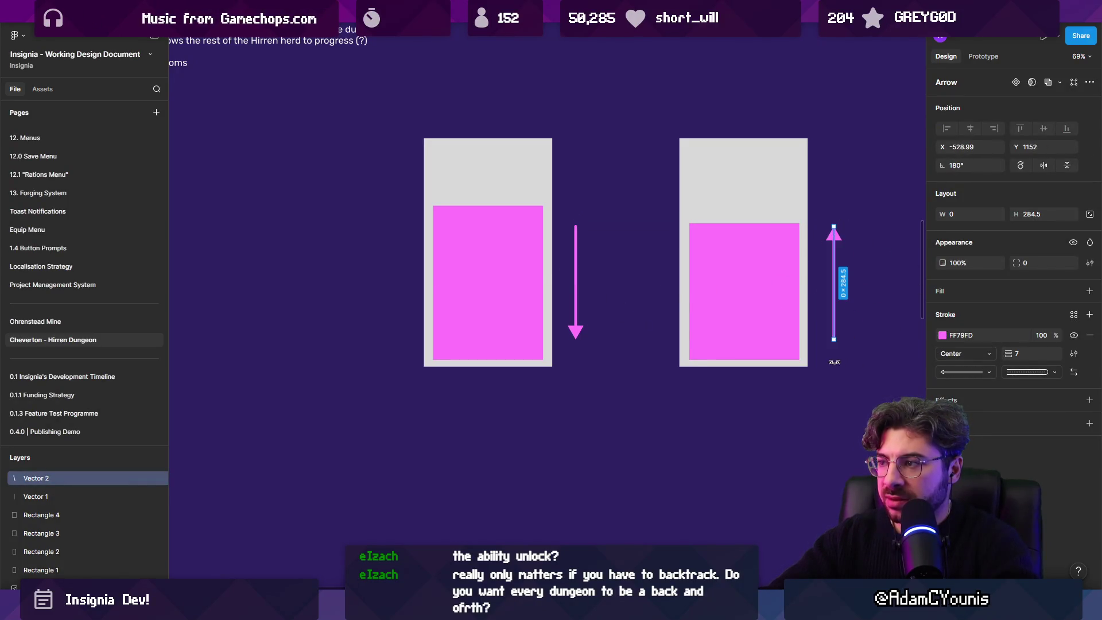
pyautogui.click(647, 339)
pyautogui.scroll(1, 633, 359)
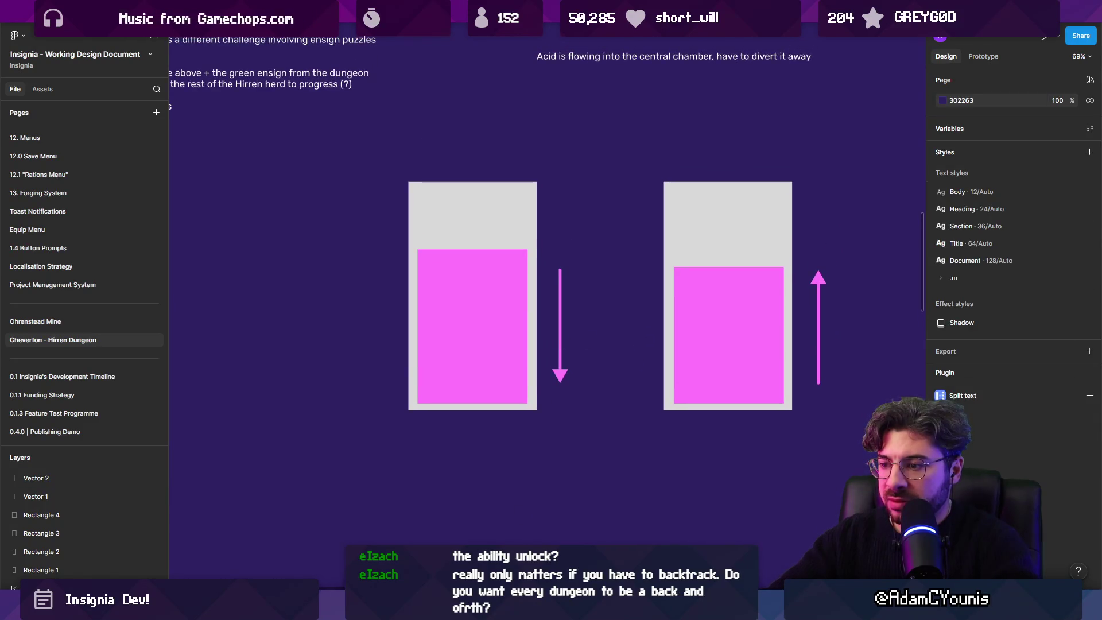
pyautogui.press('t')
pyautogui.click(529, 463)
# Step: Write, enlarge and position the caption 'Pressure goes down' under the left container
pyautogui.write('goes')
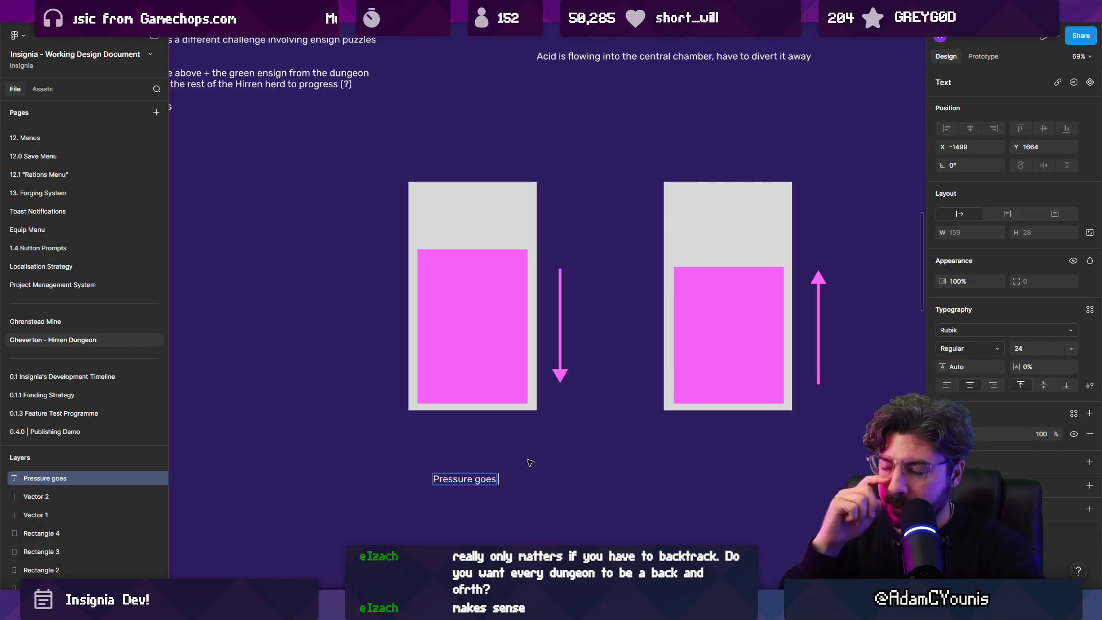
pyautogui.moveTo(471, 483)
pyautogui.mouseDown()
pyautogui.moveTo(471, 439)
pyautogui.moveTo(507, 423)
pyautogui.mouseUp()
pyautogui.press('k')
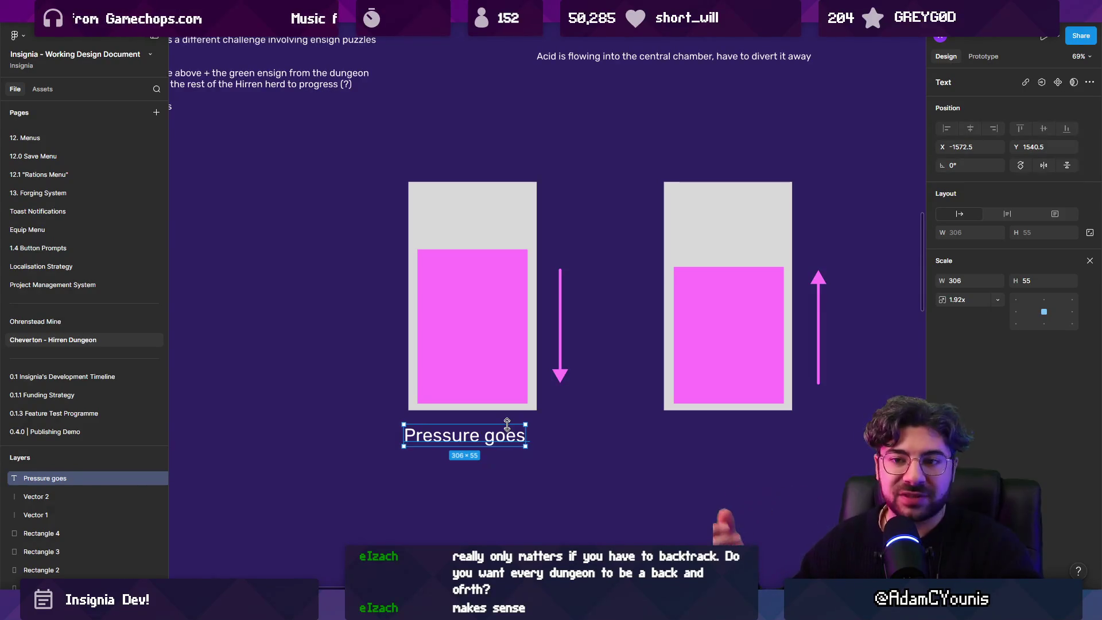
pyautogui.press('Right')
pyautogui.press('Right')
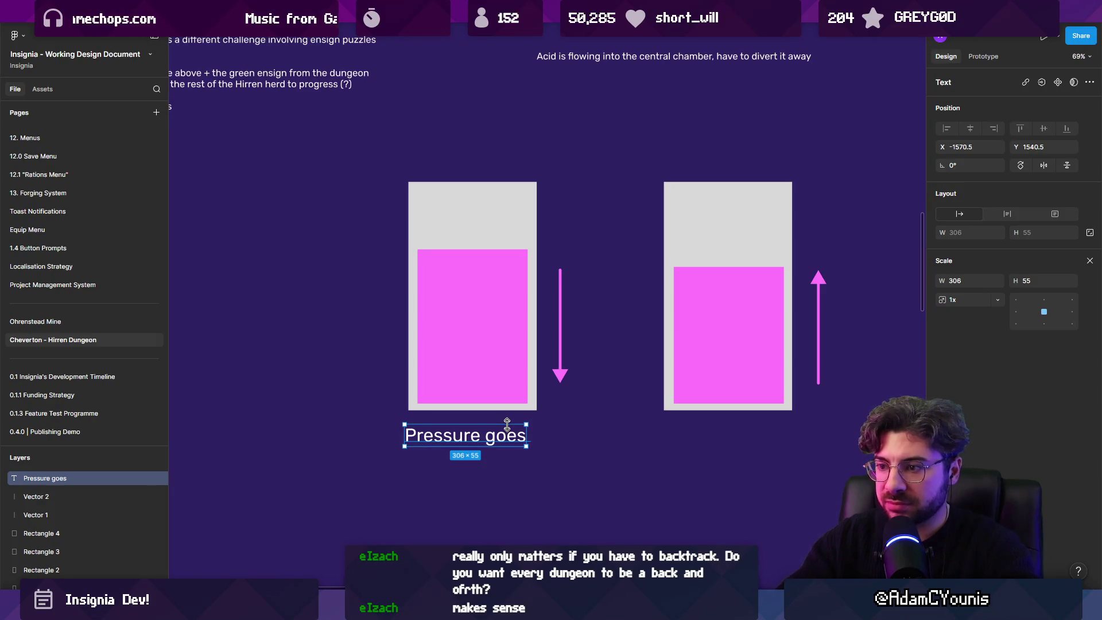
pyautogui.press('Return')
pyautogui.press('Right')
pyautogui.write('down')
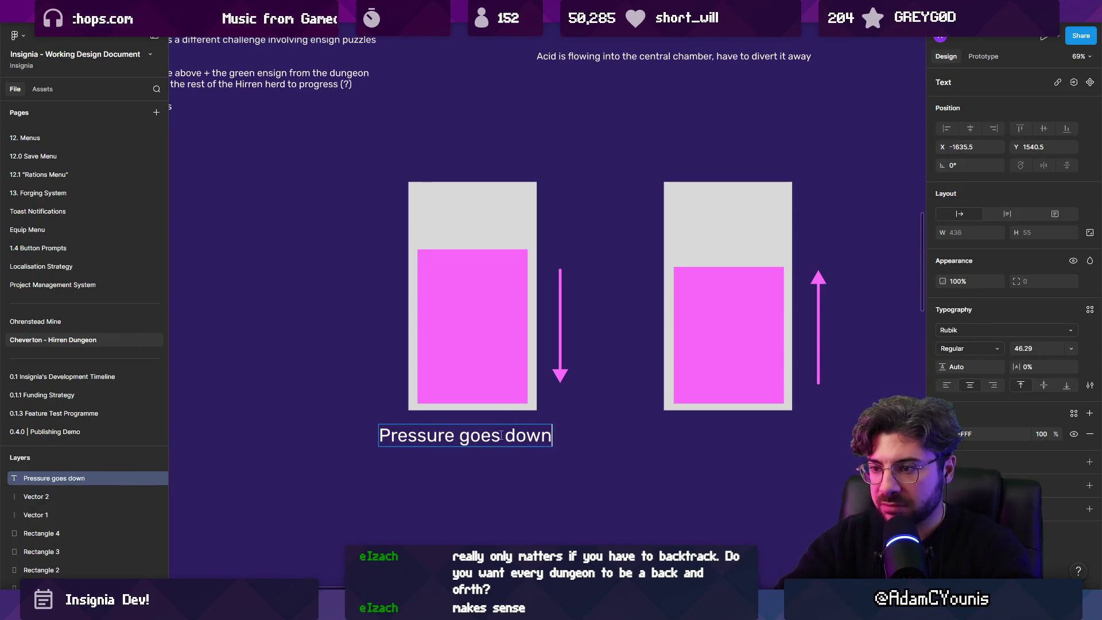
pyautogui.press('Escape')
# Step: Duplicate the caption under the right container and change it to 'Pressure goes up'
pyautogui.moveTo(489, 435); pyautogui.dragTo(766, 435)
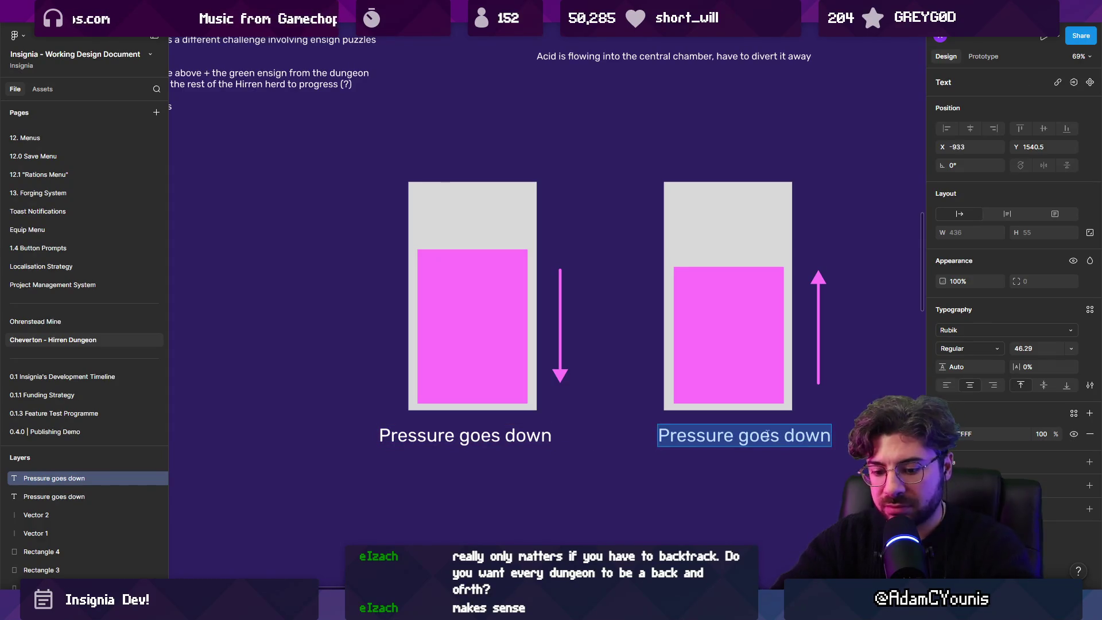
pyautogui.press('Return')
pyautogui.write('Pressure goes up')
pyautogui.press('Escape')
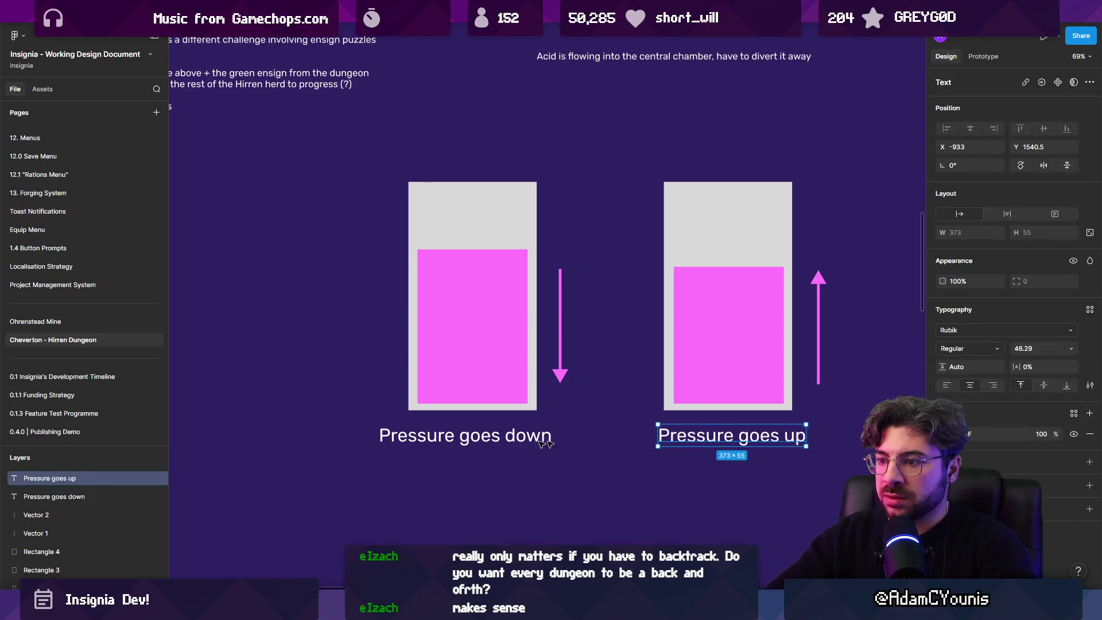
pyautogui.click(457, 252)
pyautogui.moveTo(457, 249); pyautogui.dragTo(455, 379)
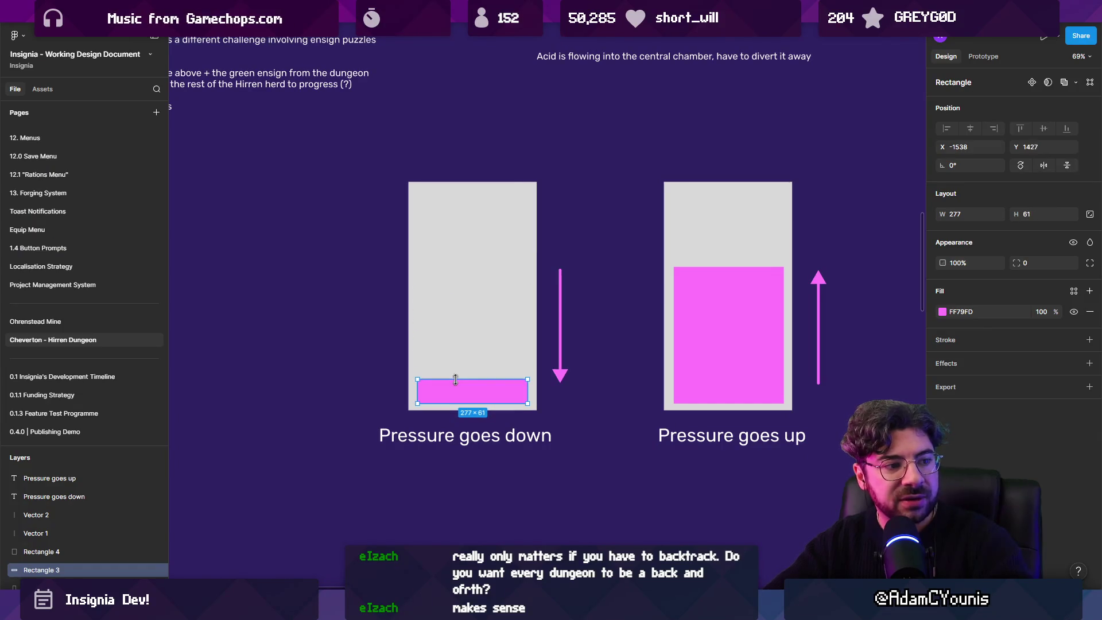
pyautogui.moveTo(455, 379)
pyautogui.mouseDown()
pyautogui.moveTo(459, 317)
pyautogui.moveTo(453, 361)
pyautogui.mouseUp()
pyautogui.hotkey('ctrl', 'z')
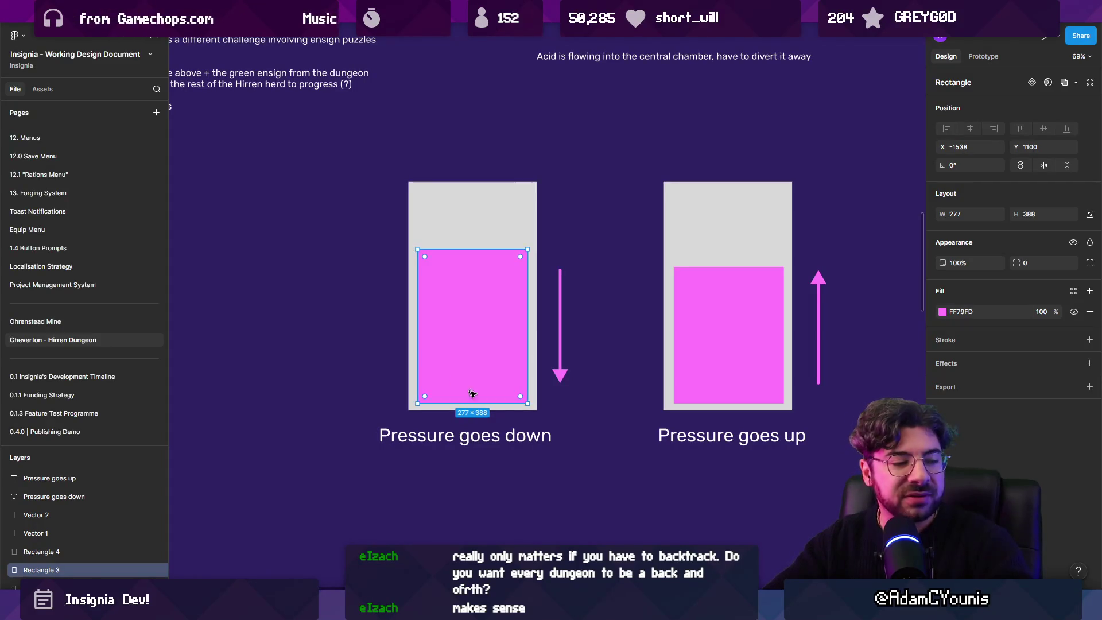
pyautogui.click(580, 442)
pyautogui.click(505, 437)
pyautogui.click(700, 439)
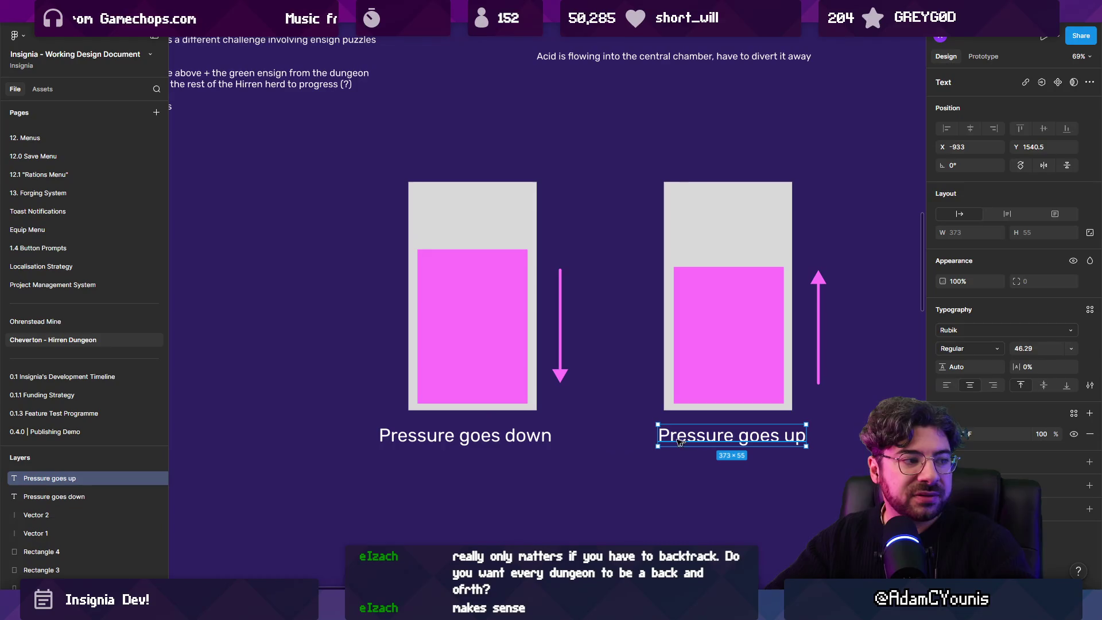
pyautogui.click(459, 348)
pyautogui.moveTo(452, 250); pyautogui.dragTo(453, 360)
pyautogui.hotkey('ctrl', 'z')
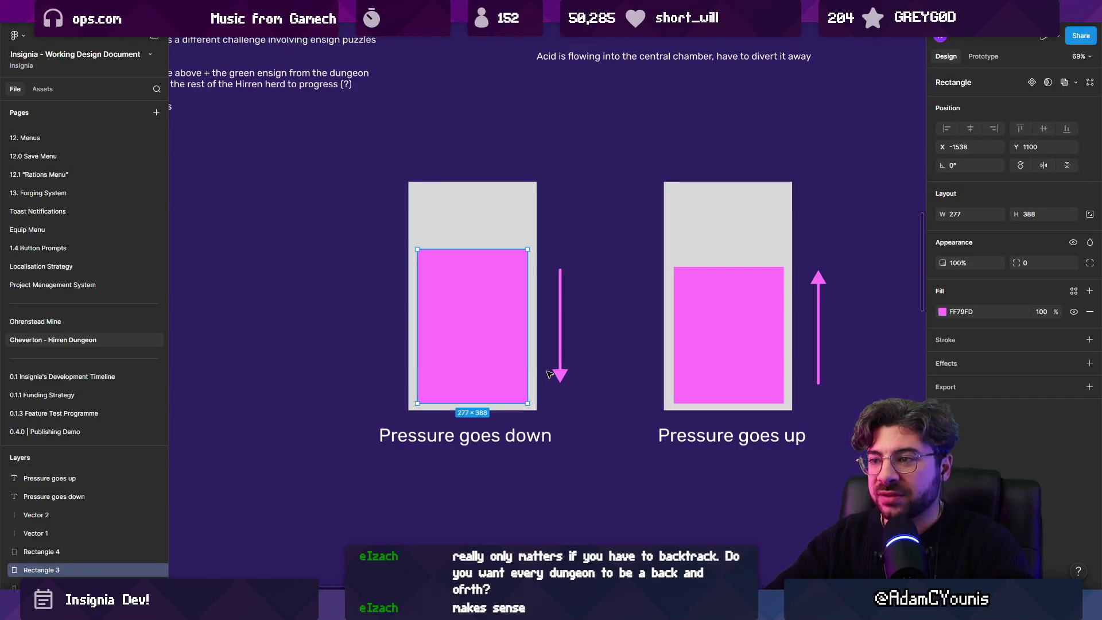
pyautogui.click(549, 374)
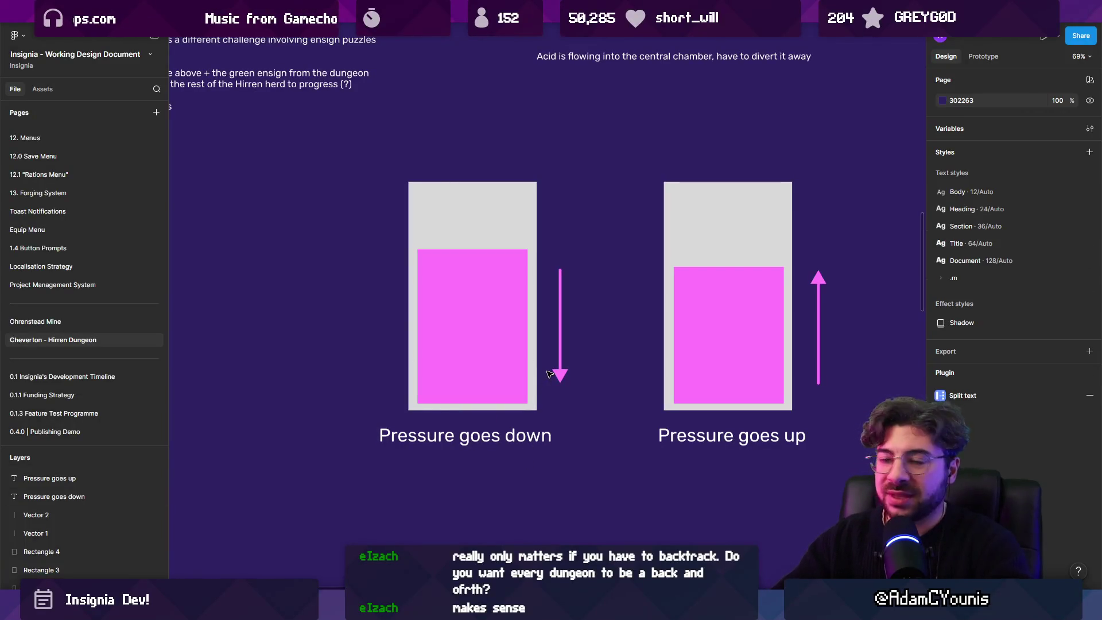
pyautogui.click(469, 287)
pyautogui.moveTo(453, 248); pyautogui.dragTo(484, 360)
pyautogui.hotkey('ctrl', 'z')
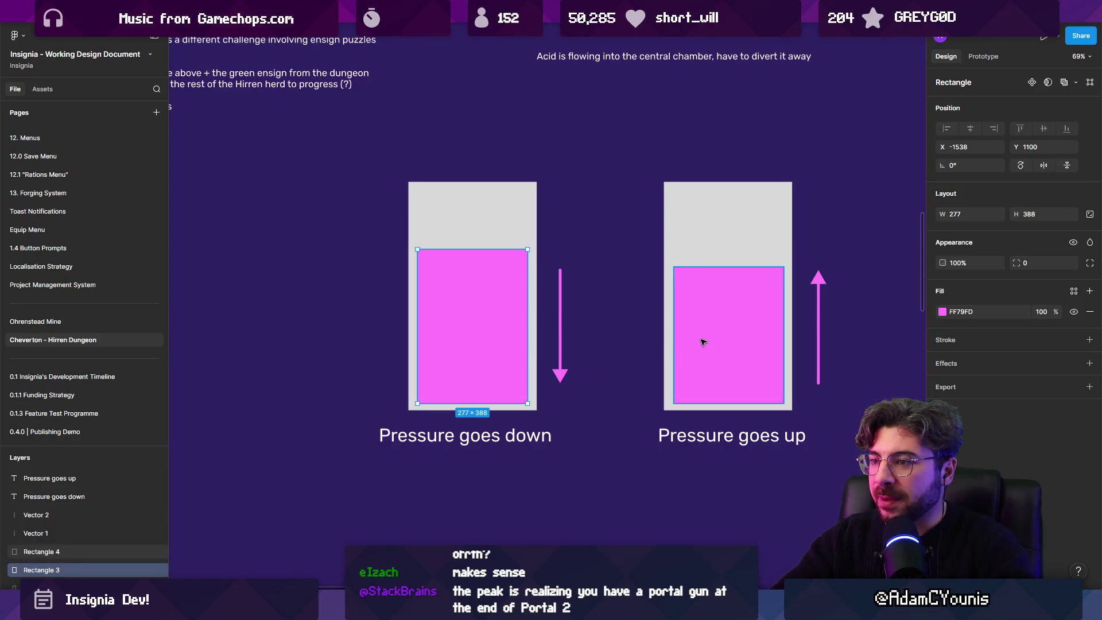
pyautogui.scroll(-3, 636, 336)
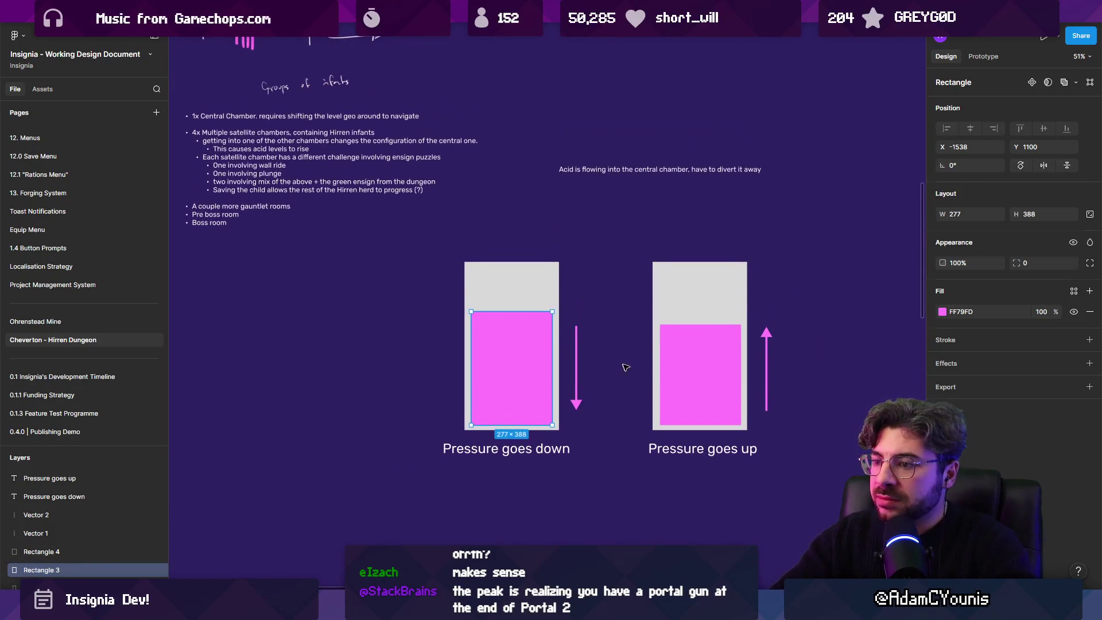
# Step: Copy the caption above the right container as the centred heading 'Boss Chamber'
pyautogui.click(631, 378)
pyautogui.hscroll(2, 677, 327)
pyautogui.scroll(1, 677, 328)
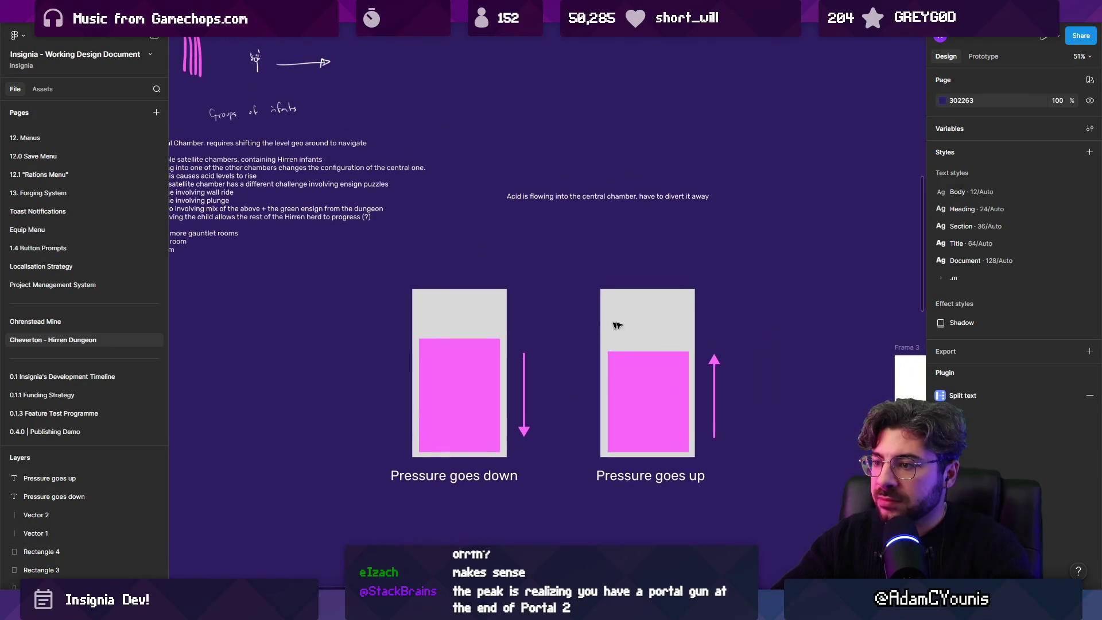
pyautogui.press('Tab')
pyautogui.keyDown('alt'); pyautogui.moveTo(649, 475); pyautogui.dragTo(646, 270); pyautogui.keyUp('alt')
pyautogui.press('Return')
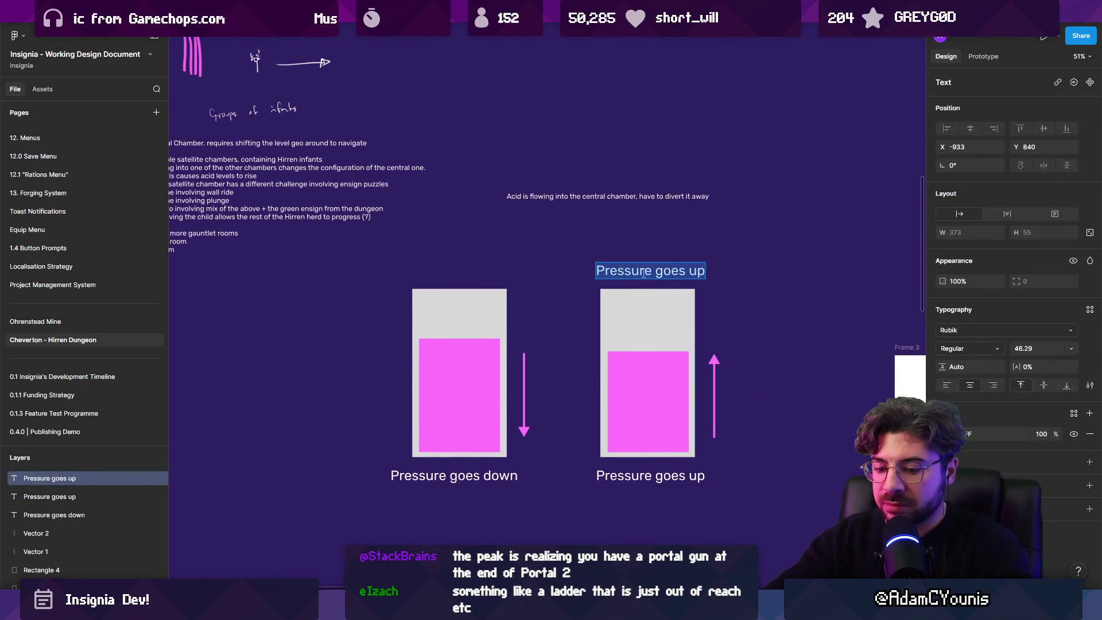
pyautogui.write('Boss Chamber')
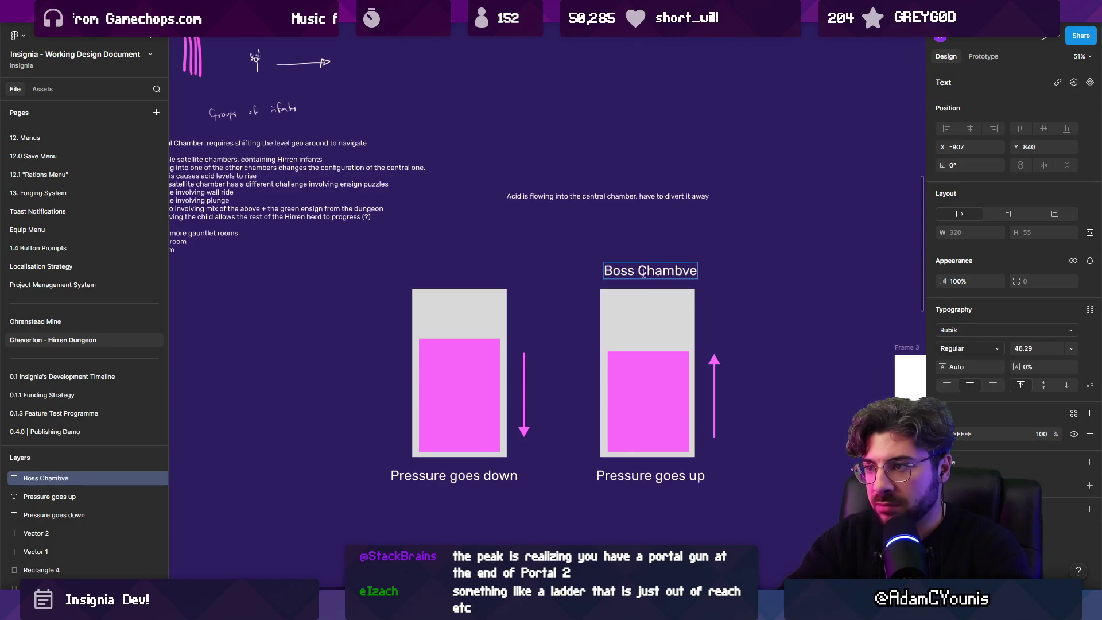
pyautogui.moveTo(643, 275); pyautogui.dragTo(644, 273)
pyautogui.keyDown('ctrl'); pyautogui.scroll(2, 644, 274); pyautogui.keyUp('ctrl')
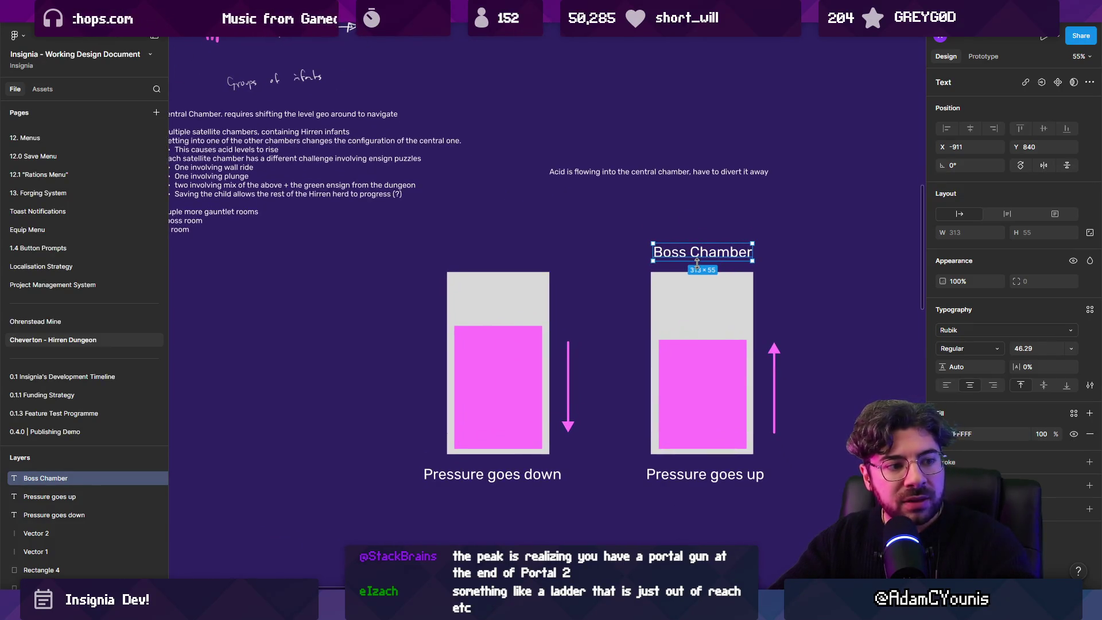
pyautogui.moveTo(699, 262); pyautogui.dragTo(655, 258)
# Step: Duplicate the heading above the left container and retitle it 'Living Chambers'
pyautogui.moveTo(578, 252); pyautogui.dragTo(501, 253)
pyautogui.doubleClick(501, 252)
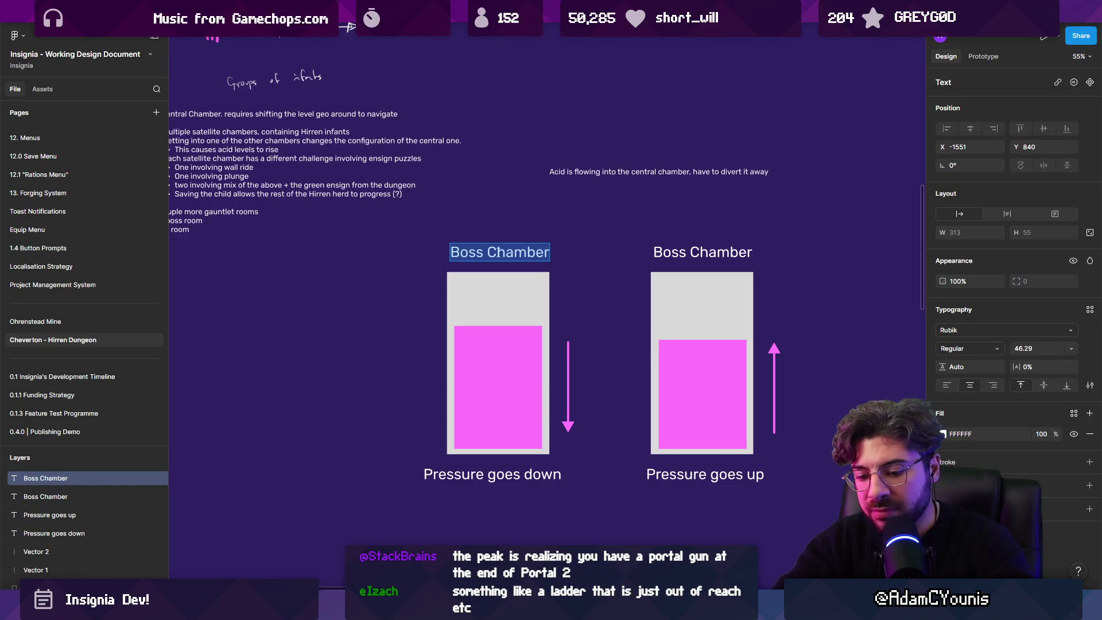
pyautogui.write('Hi')
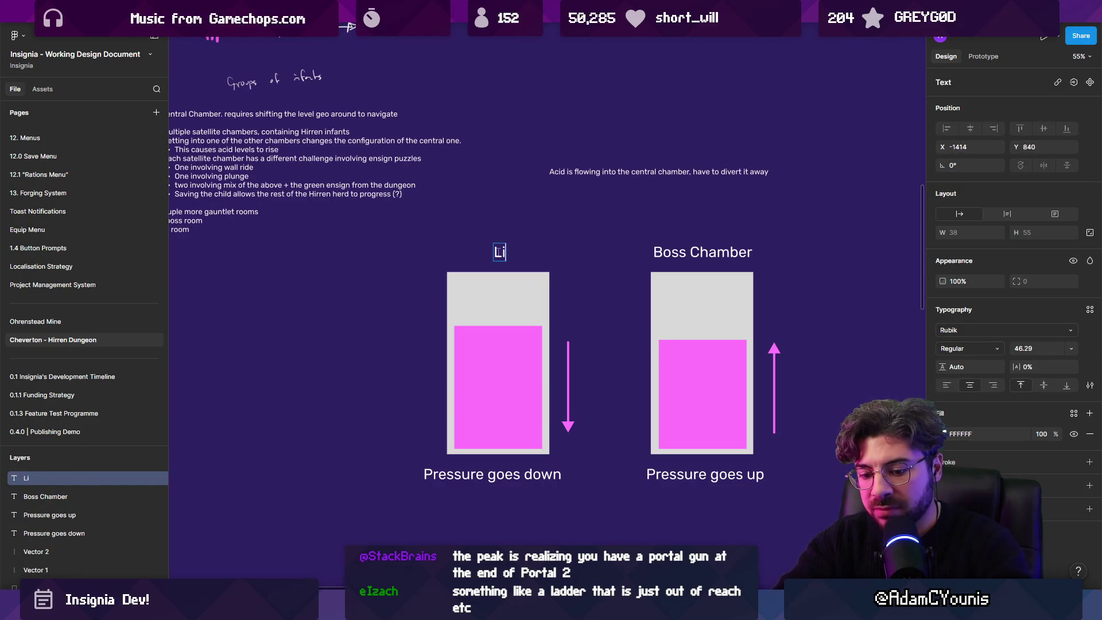
pyautogui.write('Chambers')
pyautogui.press('Escape')
pyautogui.press('Escape')
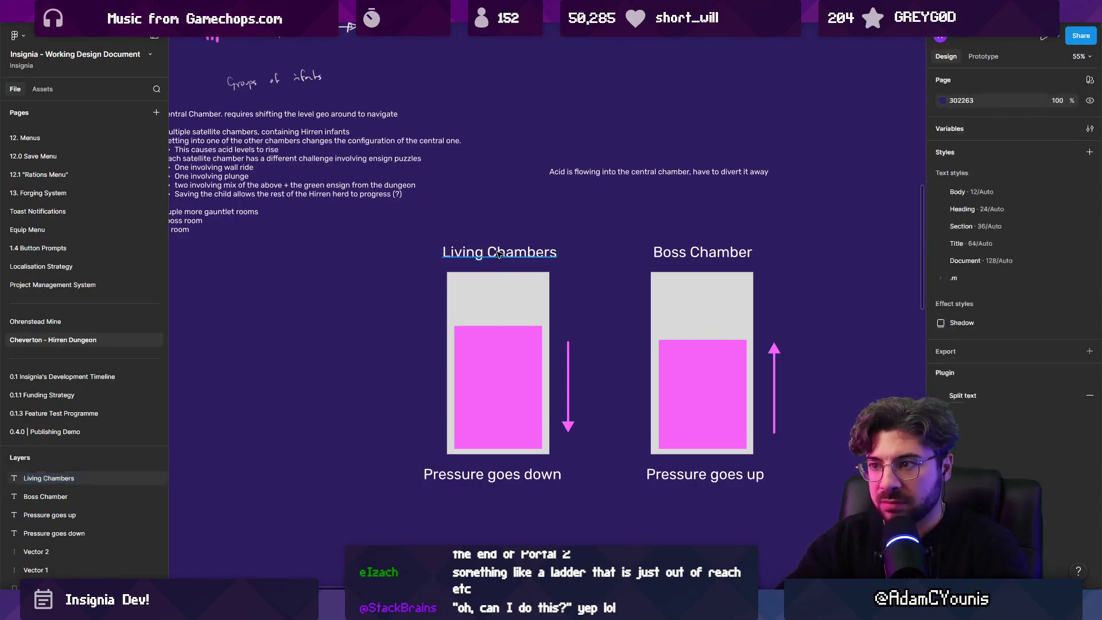
pyautogui.click(497, 253)
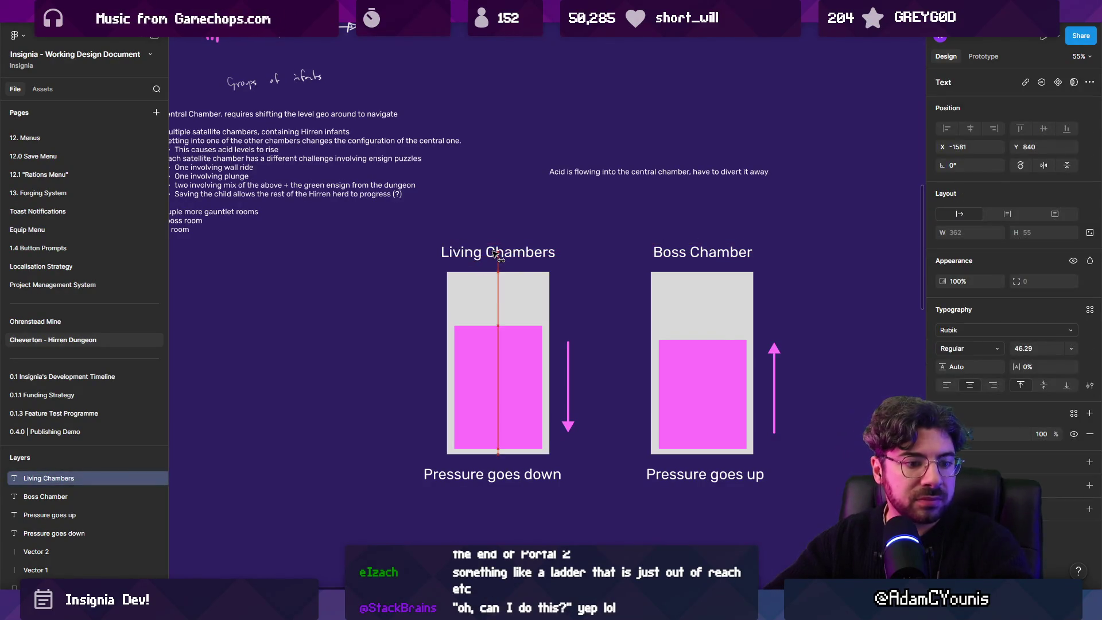
# Step: Retype the left heading as 'Central Chamber', fixing the 'Cewntral' typo and dropping the trailing s
pyautogui.click(395, 257)
pyautogui.moveTo(730, 452); pyautogui.dragTo(746, 462)
pyautogui.scroll(-2, 591, 222)
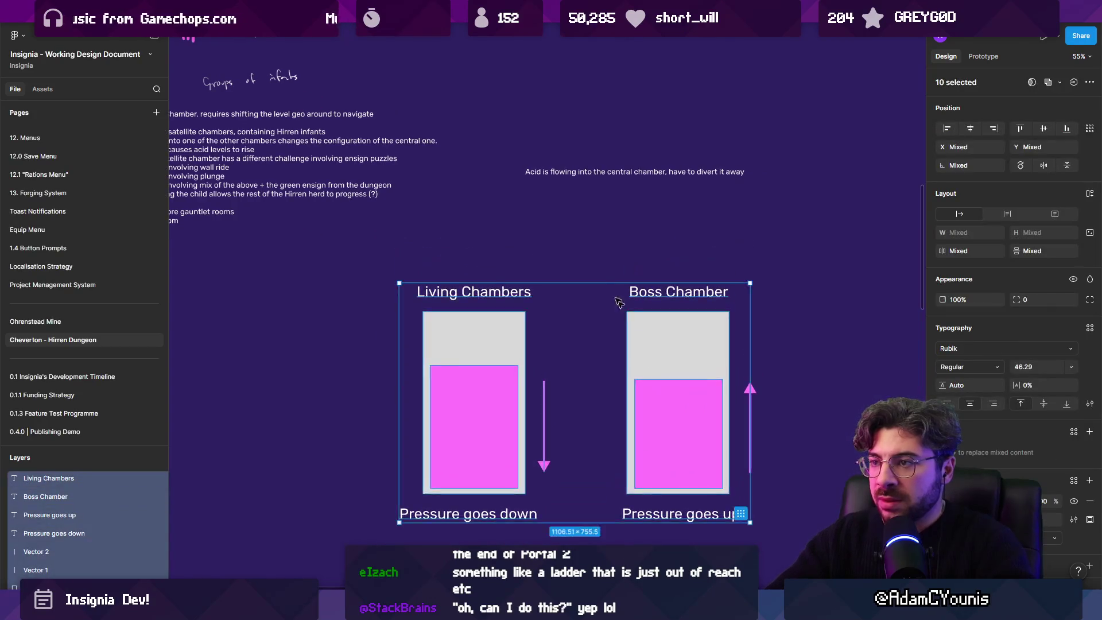
pyautogui.click(591, 221)
pyautogui.doubleClick(482, 291)
pyautogui.write('Cewntral')
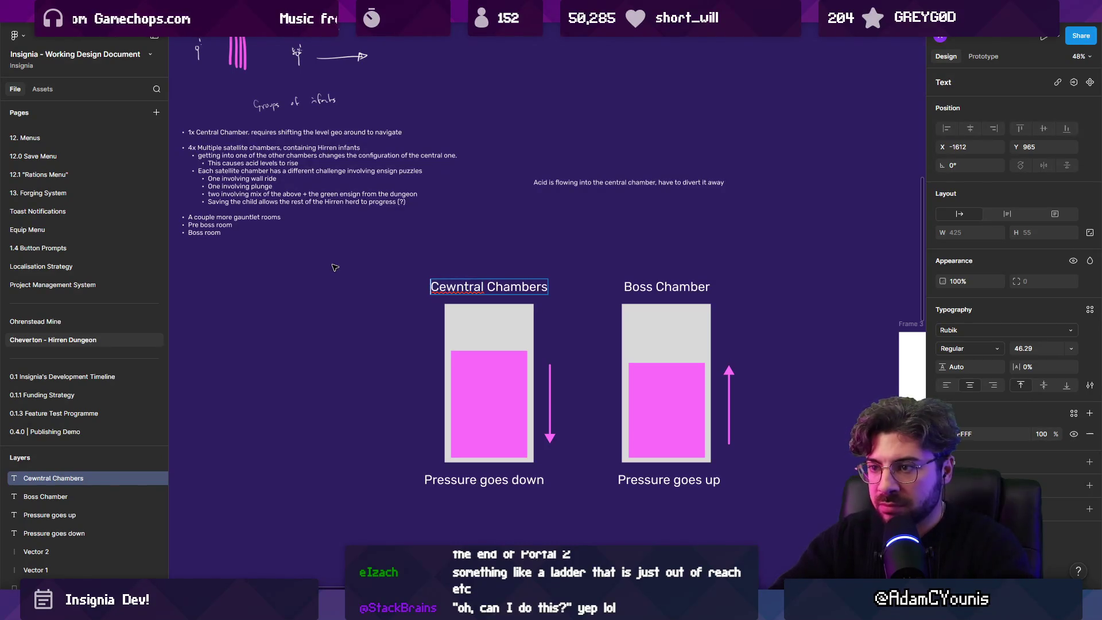
pyautogui.press('BackSpace')
pyautogui.press('Escape')
pyautogui.doubleClick(468, 290)
pyautogui.press('BackSpace')
pyautogui.press('Escape')
pyautogui.press('Escape')
pyautogui.moveTo(618, 274); pyautogui.dragTo(573, 276)
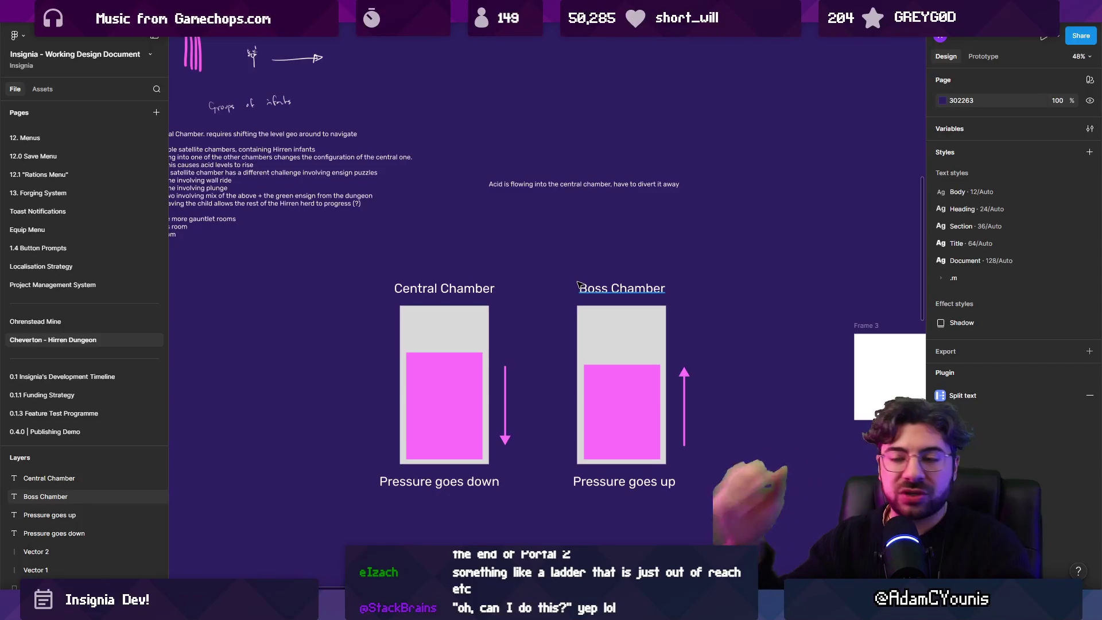
# Step: Scale the Central and Boss Chamber diagrams down proportionally with the K scale tool
pyautogui.moveTo(543, 282)
pyautogui.mouseDown()
pyautogui.moveTo(583, 290)
pyautogui.moveTo(587, 338)
pyautogui.mouseUp()
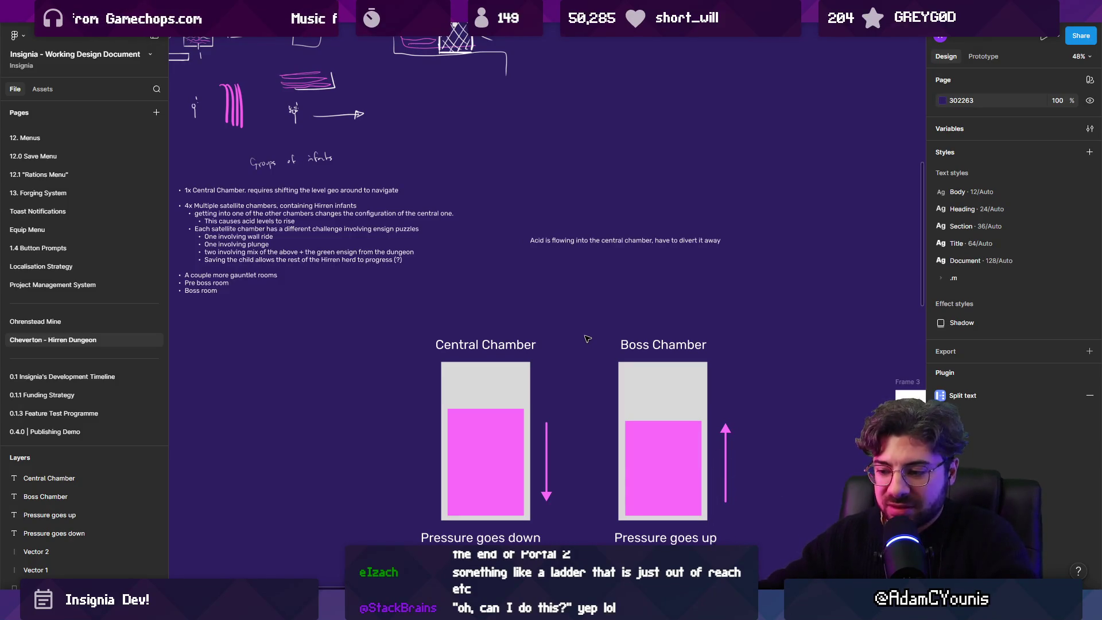
pyautogui.moveTo(564, 336); pyautogui.dragTo(561, 285)
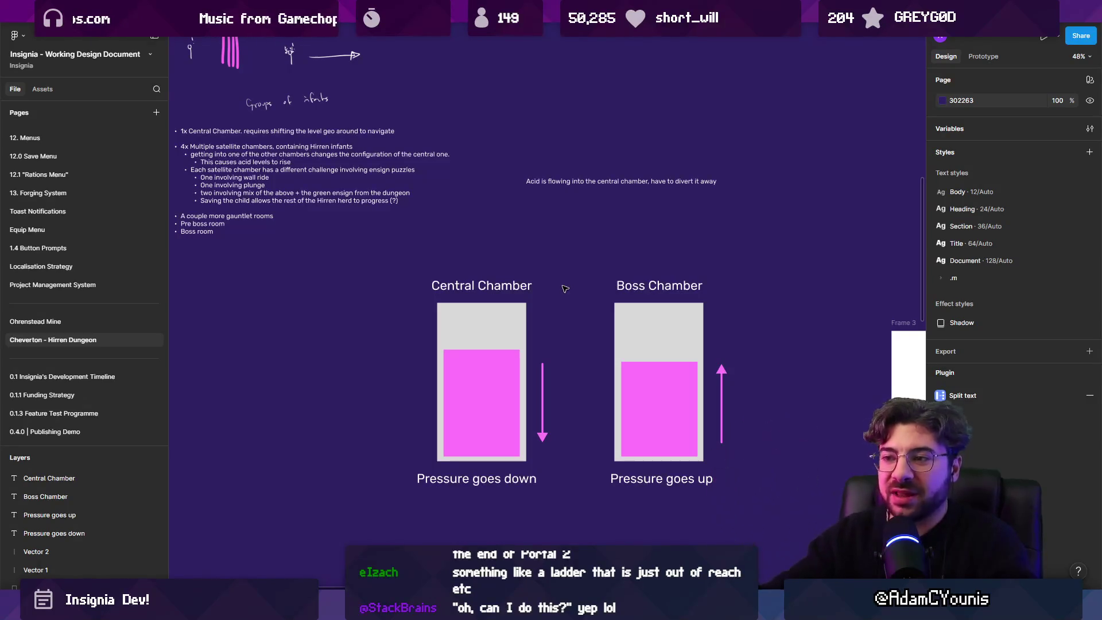
pyautogui.moveTo(557, 285)
pyautogui.mouseDown()
pyautogui.moveTo(480, 275)
pyautogui.moveTo(519, 278)
pyautogui.moveTo(581, 345)
pyautogui.moveTo(826, 540)
pyautogui.mouseUp()
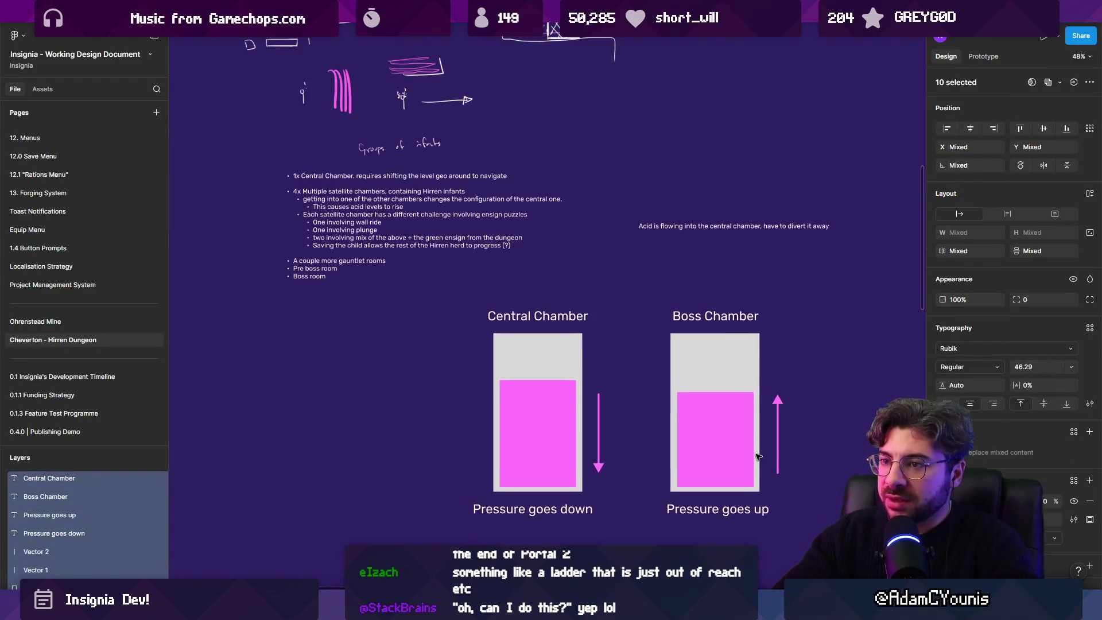
pyautogui.press('k')
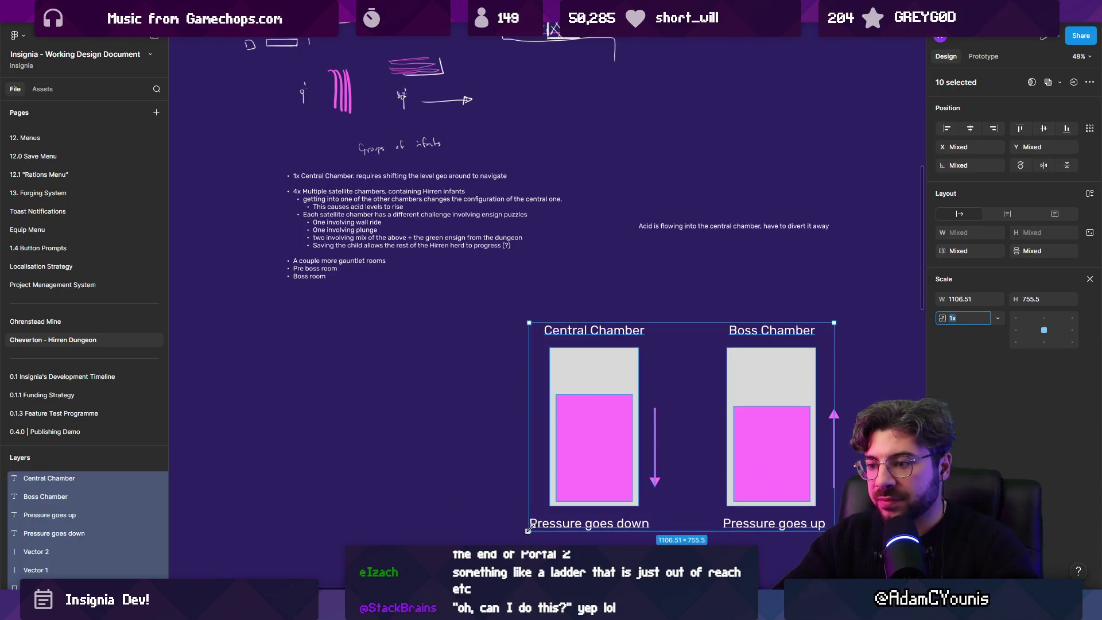
pyautogui.moveTo(528, 529); pyautogui.dragTo(591, 465)
pyautogui.scroll(-5, 460, 390)
pyautogui.scroll(5, 421, 376)
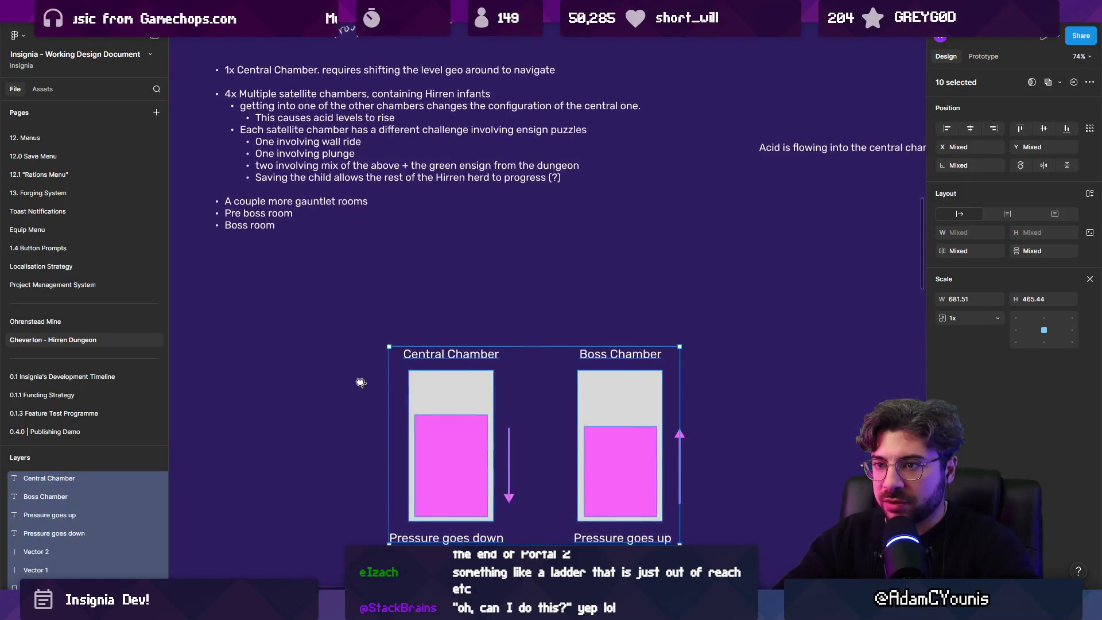
pyautogui.click(360, 382)
# Step: Check the Boss Chamber diagram's pieces, then centre the view on Central Chamber and sketch a narrow rectangle beside it
pyautogui.scroll(-3, 360, 382)
pyautogui.moveTo(562, 244); pyautogui.dragTo(717, 505)
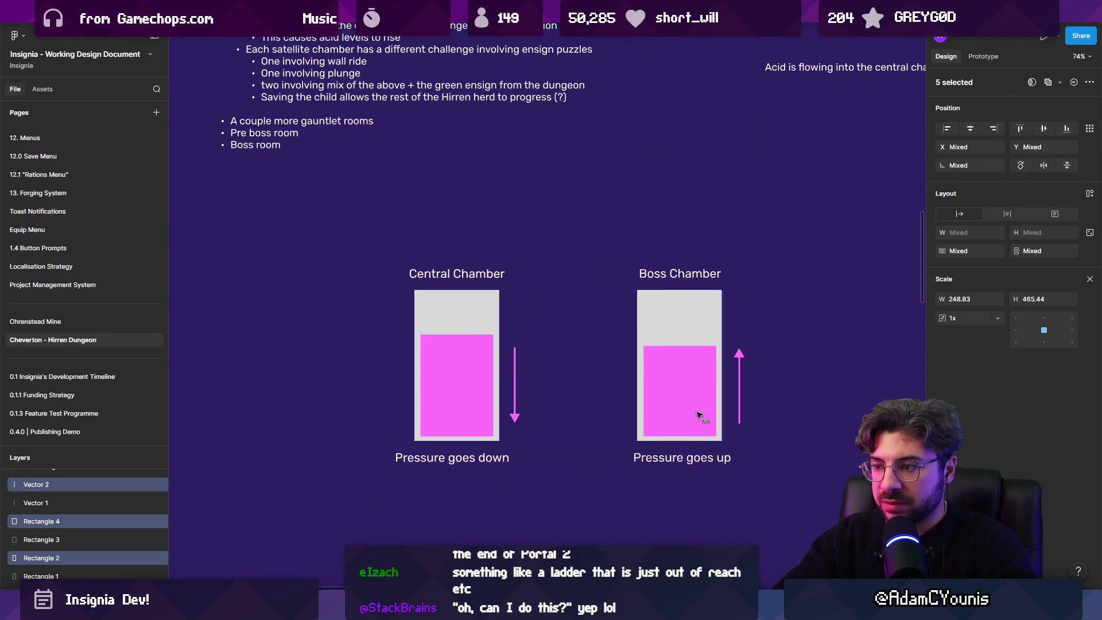
pyautogui.click(588, 413)
pyautogui.scroll(3, 573, 390)
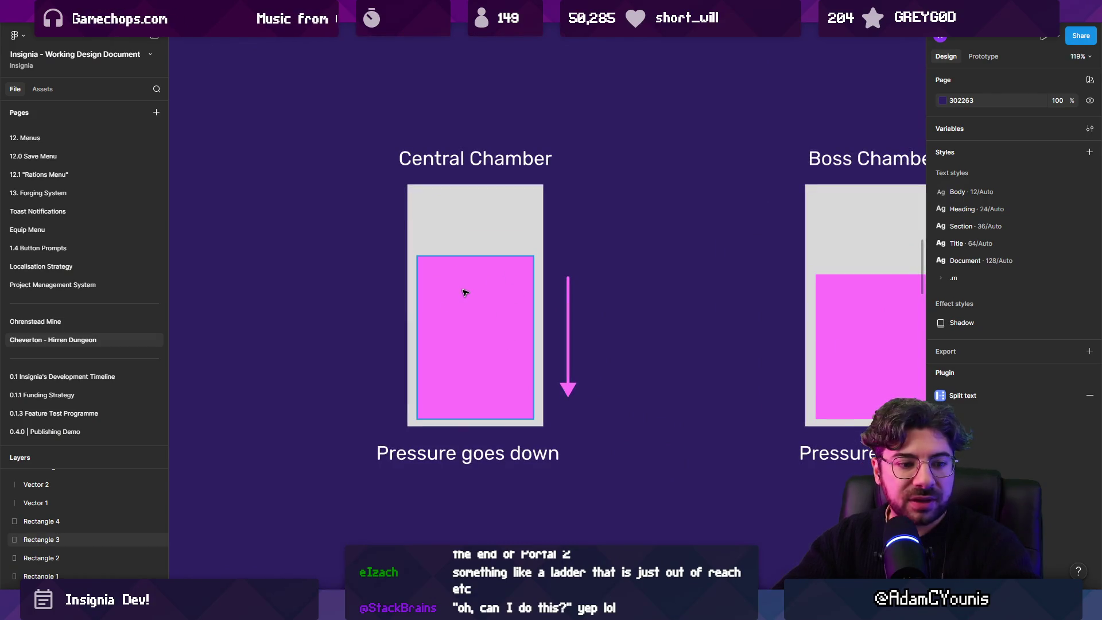
pyautogui.hscroll(-5, 460, 312)
pyautogui.hscroll(-1, 424, 380)
pyautogui.scroll(3, 369, 400)
pyautogui.moveTo(460, 328)
pyautogui.mouseDown()
pyautogui.moveTo(518, 419)
pyautogui.moveTo(485, 389)
pyautogui.moveTo(493, 427)
pyautogui.mouseUp()
# Step: Replace the stray rectangle with a tall near-black #191919 oval left of Central Chamber
pyautogui.press('Delete')
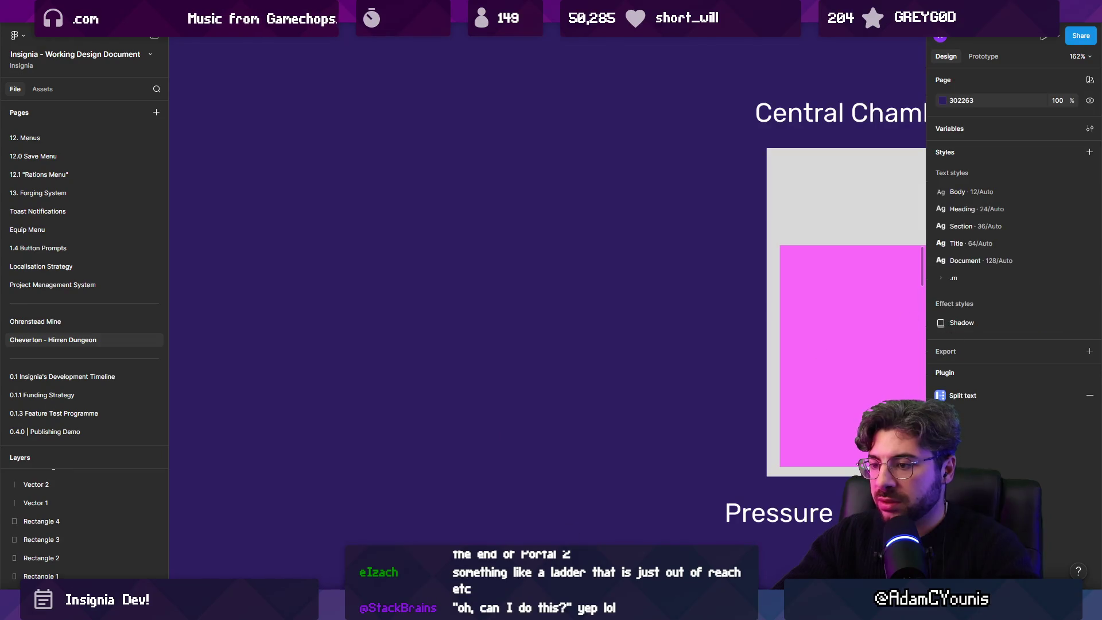
pyautogui.click(516, 568)
pyautogui.click(541, 506)
pyautogui.moveTo(472, 347)
pyautogui.mouseDown()
pyautogui.moveTo(488, 431)
pyautogui.moveTo(507, 446)
pyautogui.mouseUp()
pyautogui.click(942, 311)
pyautogui.moveTo(803, 391)
pyautogui.mouseDown()
pyautogui.moveTo(795, 448)
pyautogui.moveTo(739, 470)
pyautogui.mouseUp()
pyautogui.click(740, 471)
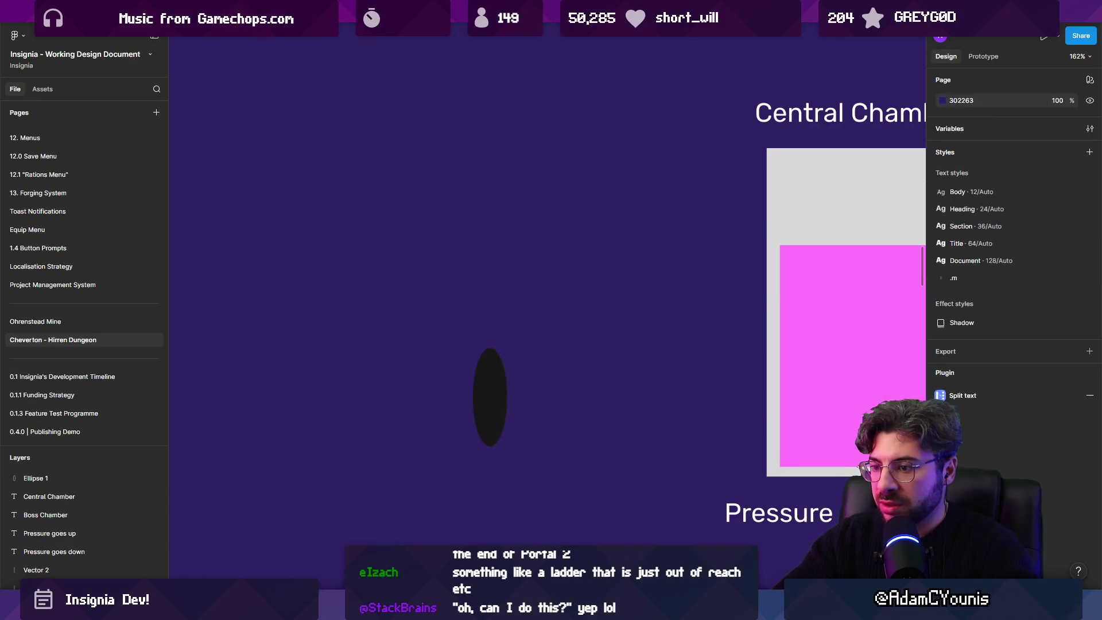
# Step: Draw a light-grey block around the oval and send it behind it
pyautogui.click(515, 569)
pyautogui.click(547, 466)
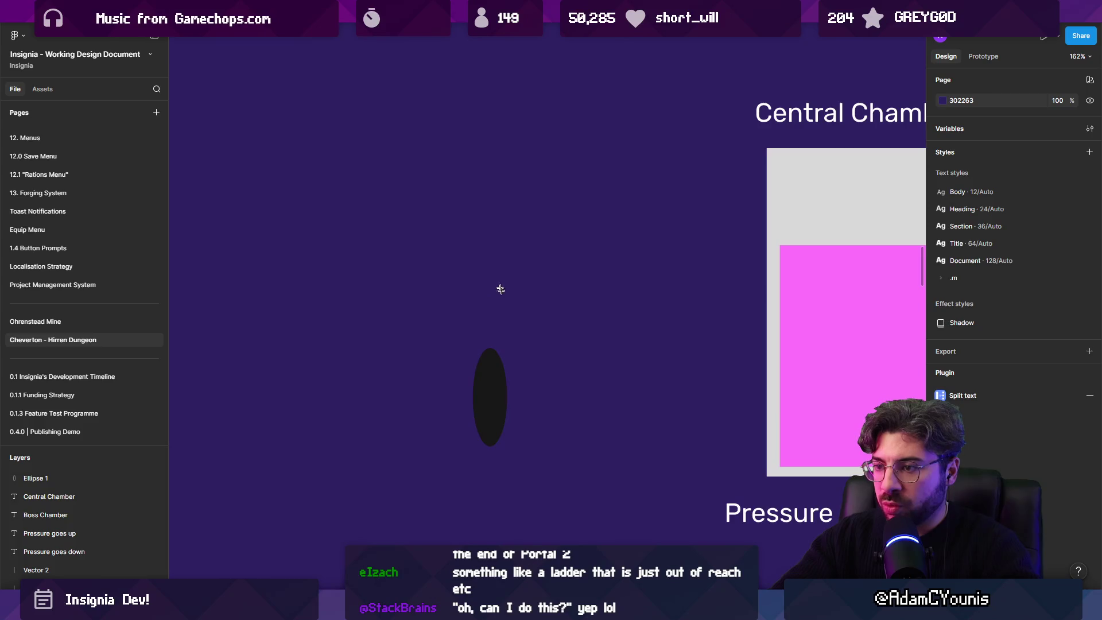
pyautogui.moveTo(494, 277); pyautogui.dragTo(663, 545)
pyautogui.moveTo(597, 445)
pyautogui.mouseDown()
pyautogui.moveTo(566, 387)
pyautogui.moveTo(573, 391)
pyautogui.mouseUp()
pyautogui.hotkey('ctrl', 'shift', '[')
# Step: Duplicate the grey block, narrow the copy into a thin white strip on its left
pyautogui.hotkey('ctrl', 'd')
pyautogui.moveTo(634, 409); pyautogui.dragTo(520, 399)
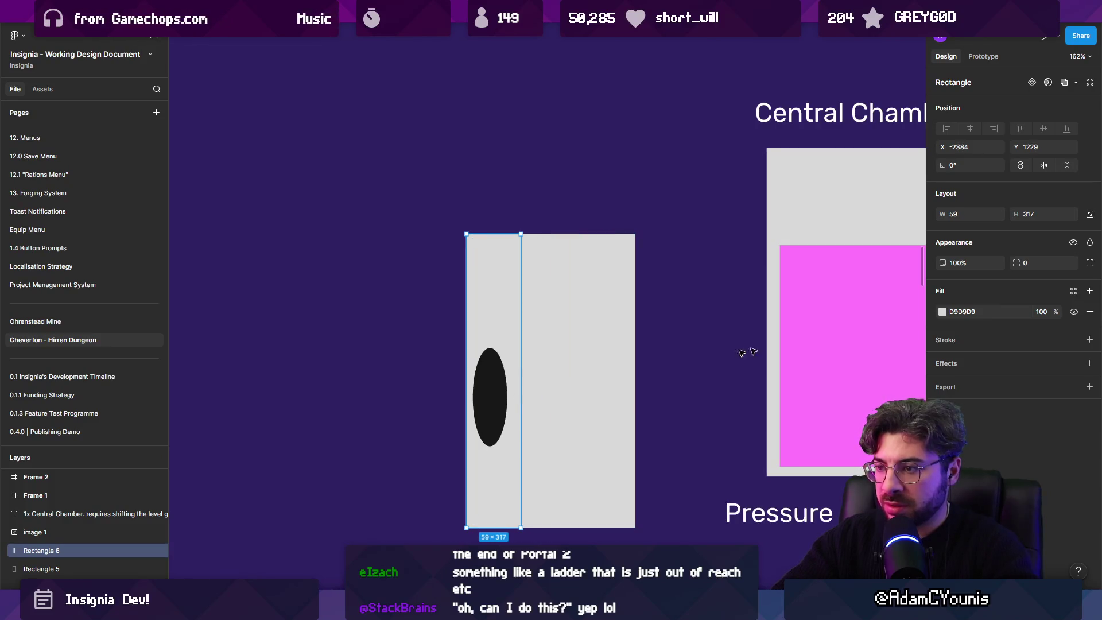
pyautogui.click(941, 313)
pyautogui.moveTo(852, 373)
pyautogui.mouseDown()
pyautogui.moveTo(709, 327)
pyautogui.moveTo(654, 361)
pyautogui.mouseUp()
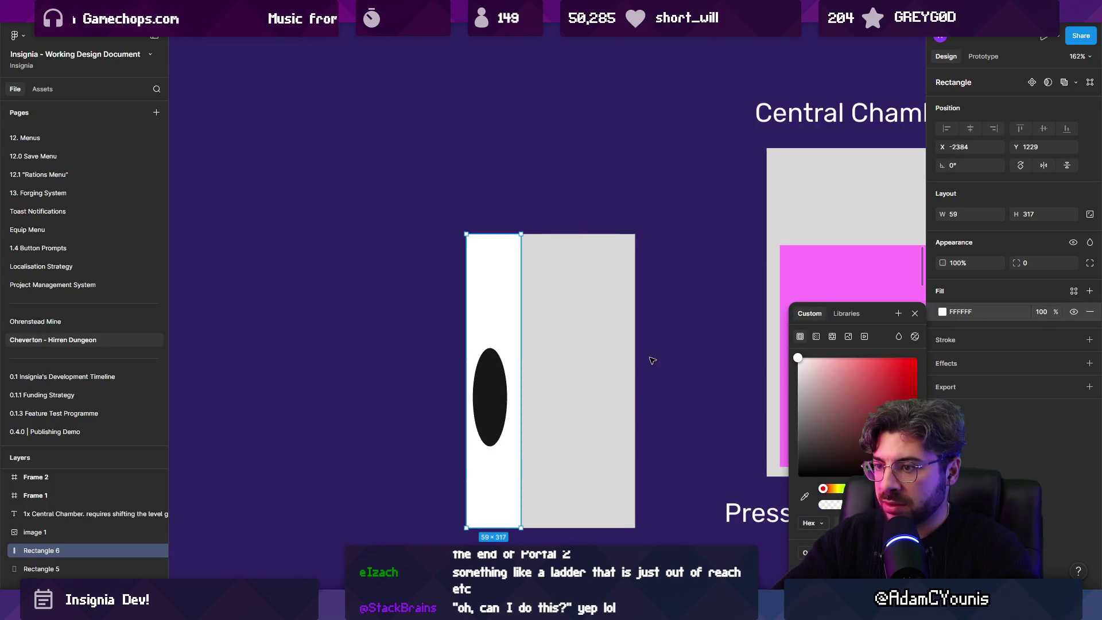
pyautogui.click(668, 357)
pyautogui.scroll(-3, 654, 367)
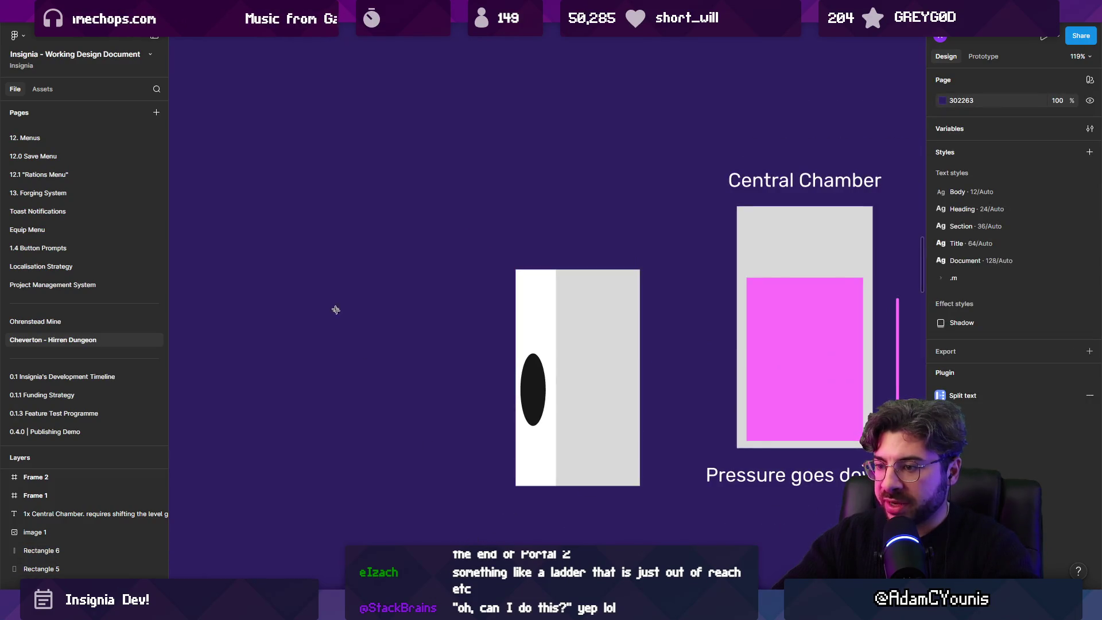
pyautogui.moveTo(382, 334)
pyautogui.mouseDown()
pyautogui.moveTo(517, 447)
pyautogui.moveTo(533, 447)
pyautogui.mouseUp()
# Step: Position the new block, make it 122 wide with corner radius 9, and fill it brown 5B3722
pyautogui.moveTo(464, 396)
pyautogui.mouseDown()
pyautogui.moveTo(464, 308)
pyautogui.moveTo(464, 488)
pyautogui.moveTo(446, 315)
pyautogui.moveTo(454, 377)
pyautogui.mouseUp()
pyautogui.moveTo(383, 394); pyautogui.dragTo(450, 394)
pyautogui.write('9')
pyautogui.press('Return')
pyautogui.click(942, 311)
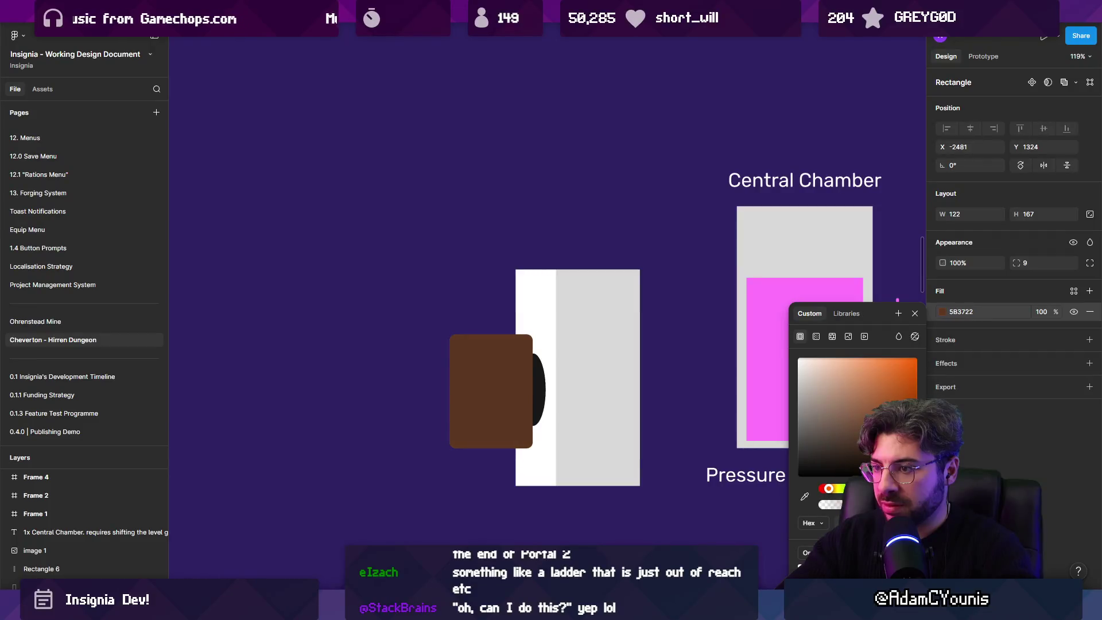
# Step: Recolour the grey wall to a muted dark red and the white strip to a reddish brown
pyautogui.click(581, 386)
pyautogui.keyDown('shift'); pyautogui.click(546, 315); pyautogui.keyUp('shift')
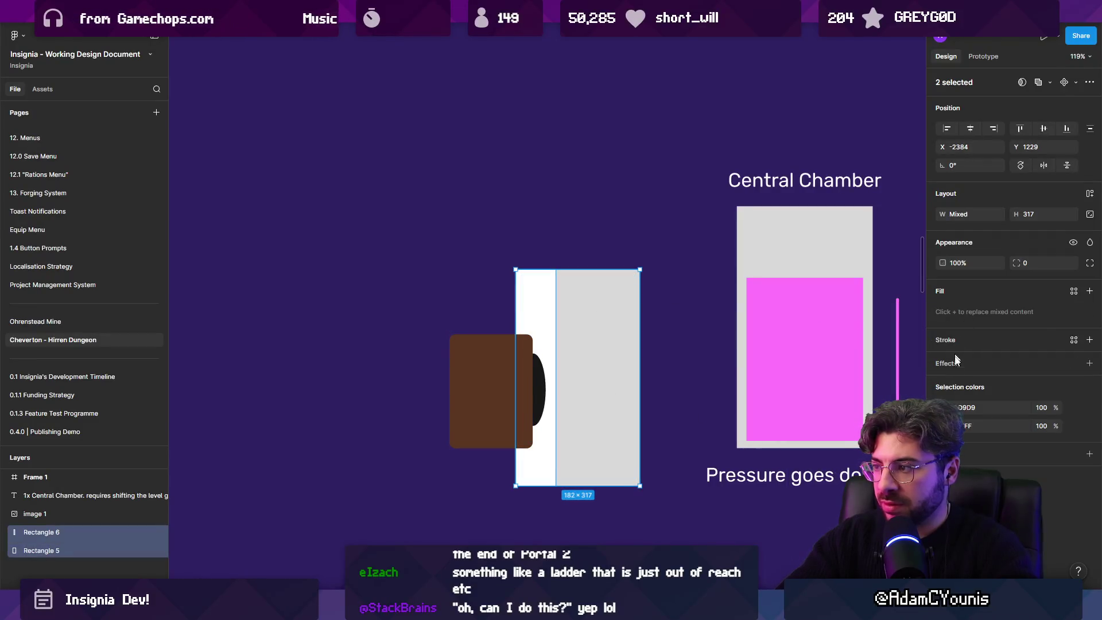
pyautogui.click(941, 407)
pyautogui.moveTo(865, 406); pyautogui.dragTo(873, 419)
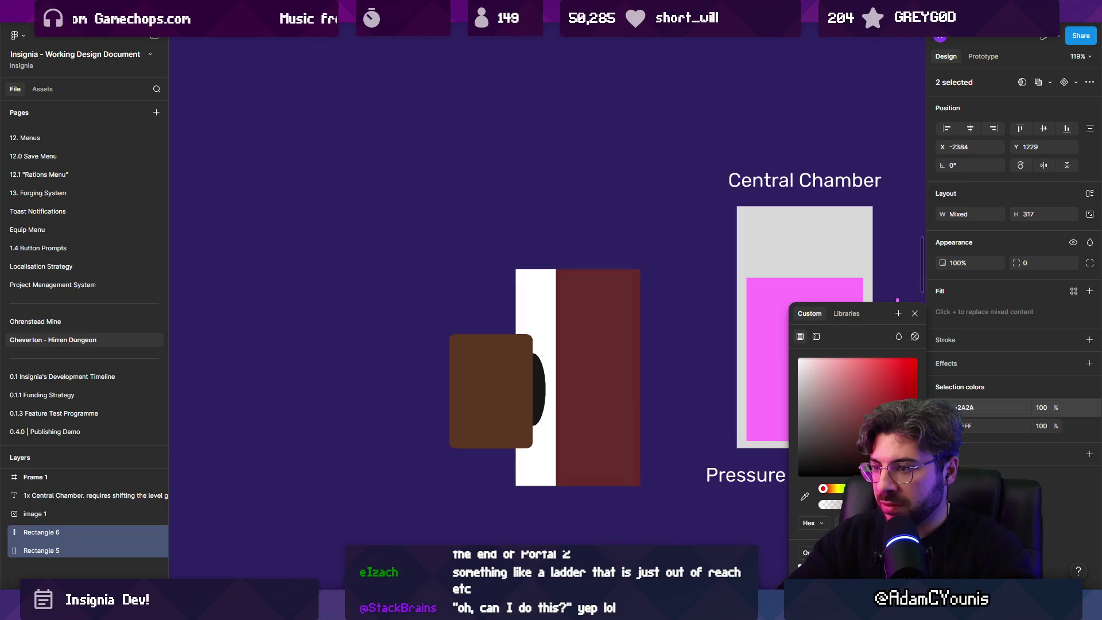
pyautogui.click(850, 438)
pyautogui.doubleClick(548, 303)
pyautogui.press('Escape')
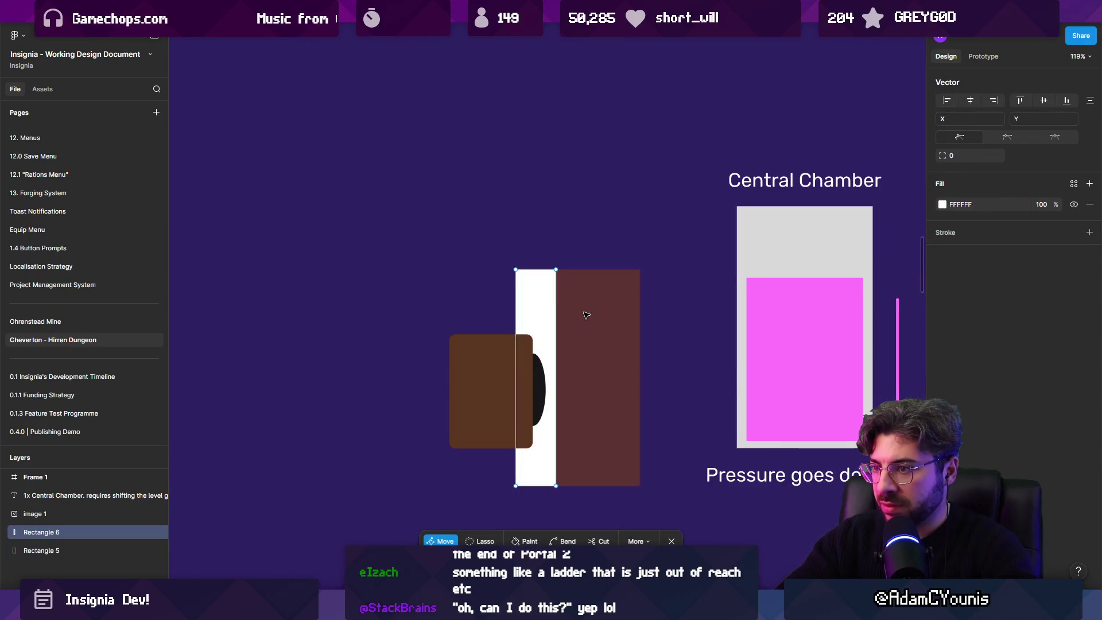
pyautogui.click(941, 313)
pyautogui.moveTo(852, 400); pyautogui.dragTo(857, 422)
pyautogui.moveTo(826, 482); pyautogui.dragTo(827, 488)
# Step: Duplicate the brown block, squash the copy into a thin top bar, and fill it green 4FD028
pyautogui.click(501, 395)
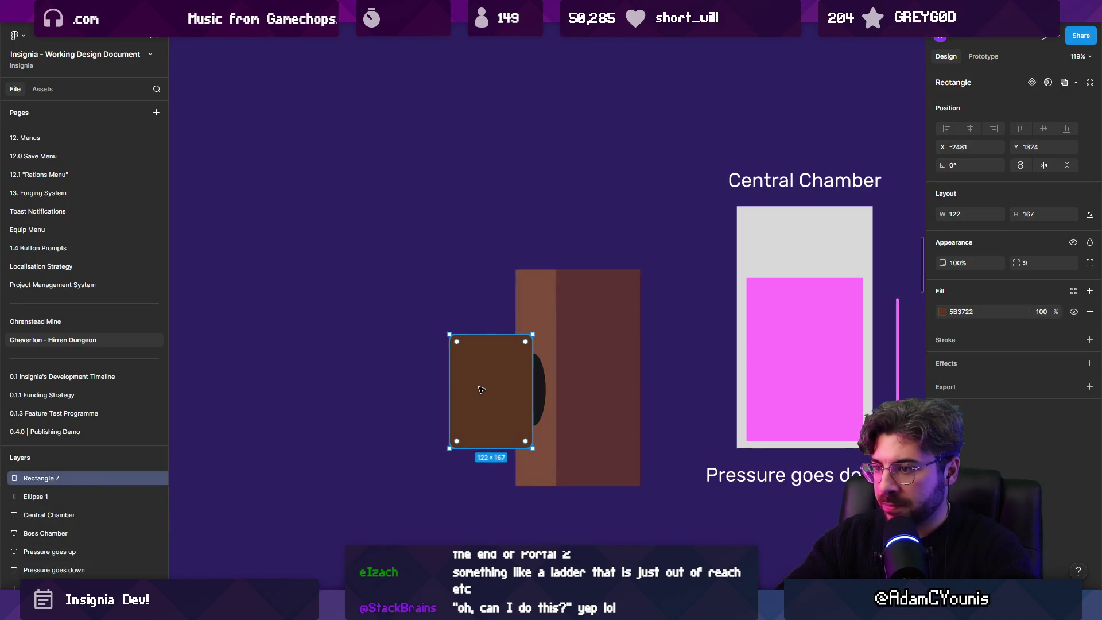
pyautogui.hotkey('ctrl', 'd')
pyautogui.moveTo(505, 447); pyautogui.dragTo(506, 353)
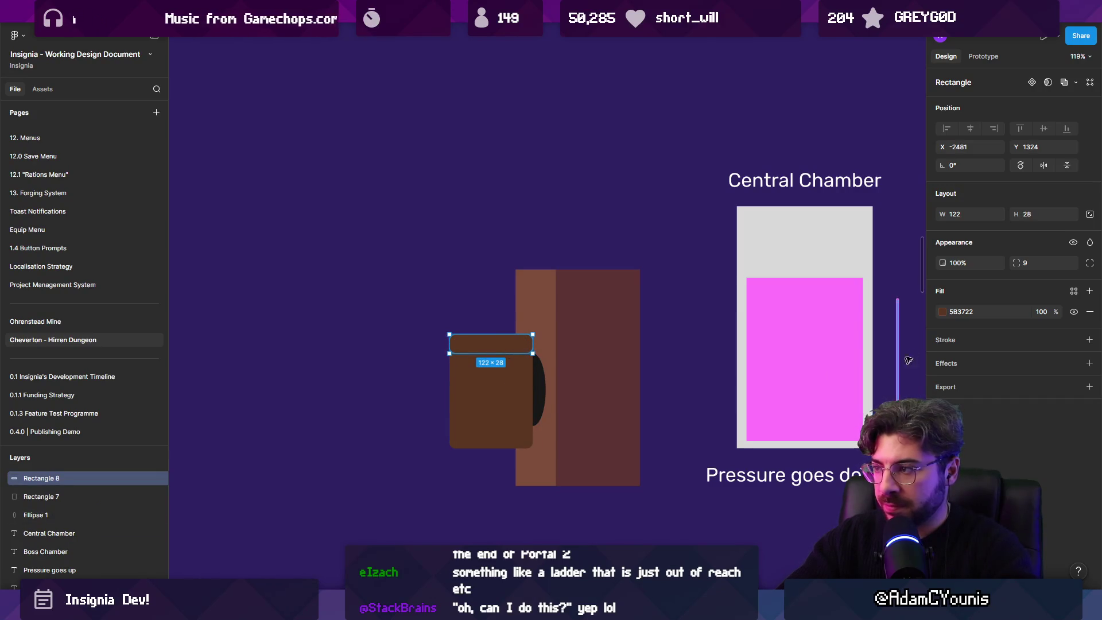
pyautogui.click(946, 314)
pyautogui.moveTo(829, 489); pyautogui.dragTo(855, 488)
pyautogui.moveTo(895, 396)
pyautogui.mouseDown()
pyautogui.moveTo(900, 379)
pyautogui.moveTo(900, 398)
pyautogui.mouseUp()
pyautogui.press('Escape')
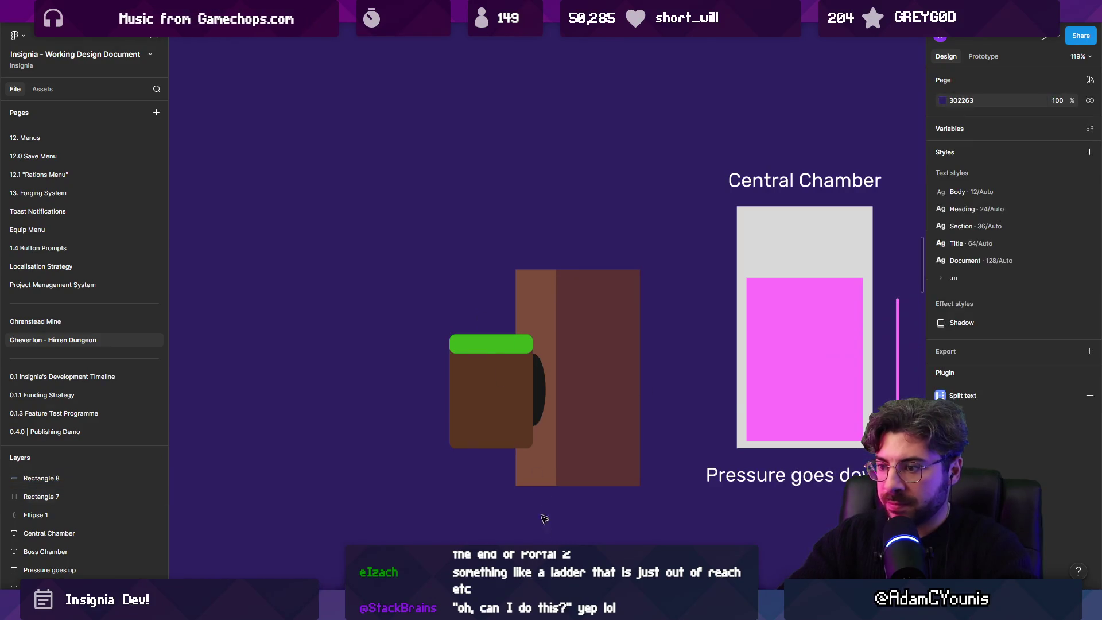
pyautogui.moveTo(496, 487); pyautogui.dragTo(517, 432)
pyautogui.click(519, 597)
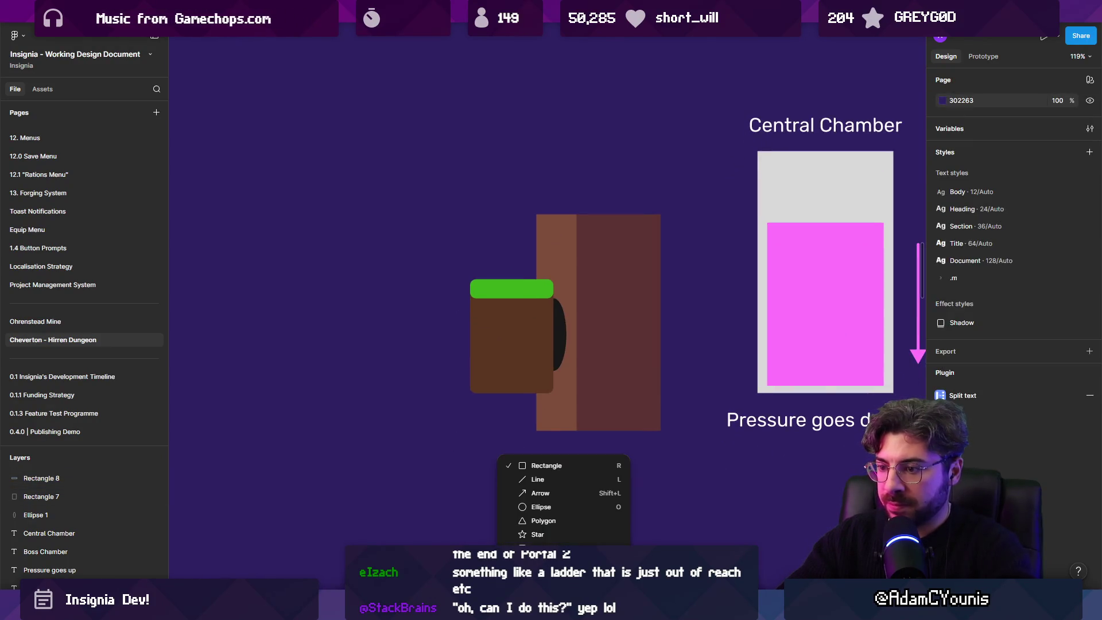
pyautogui.click(540, 507)
pyautogui.scroll(-15, 507, 334)
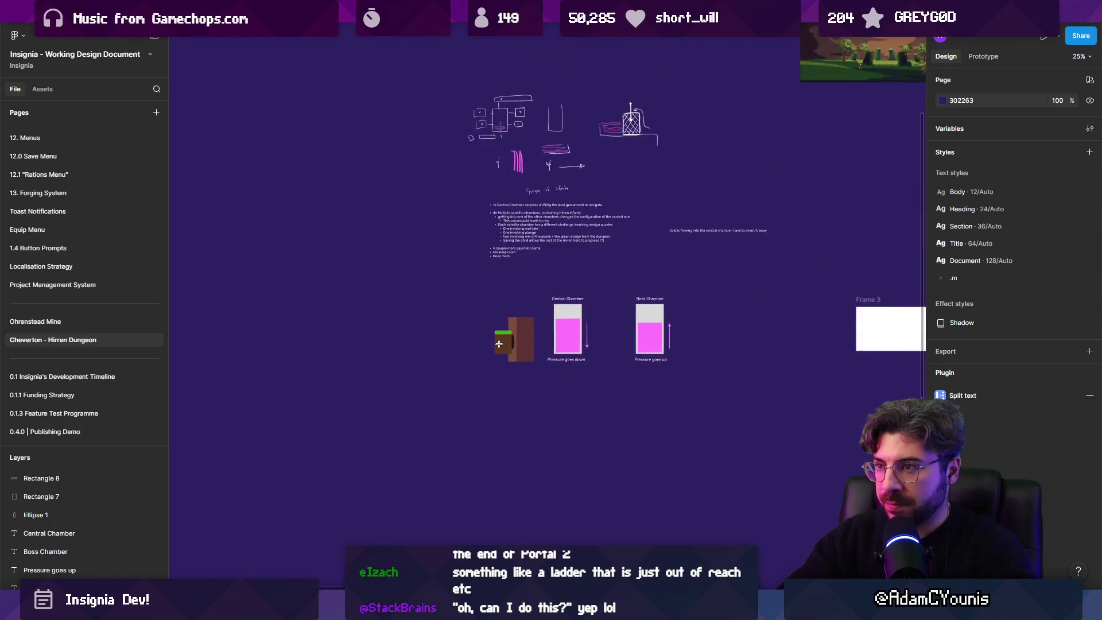
# Step: Draw a small circle inside the brown block and set its fill colour
pyautogui.scroll(20, 498, 344)
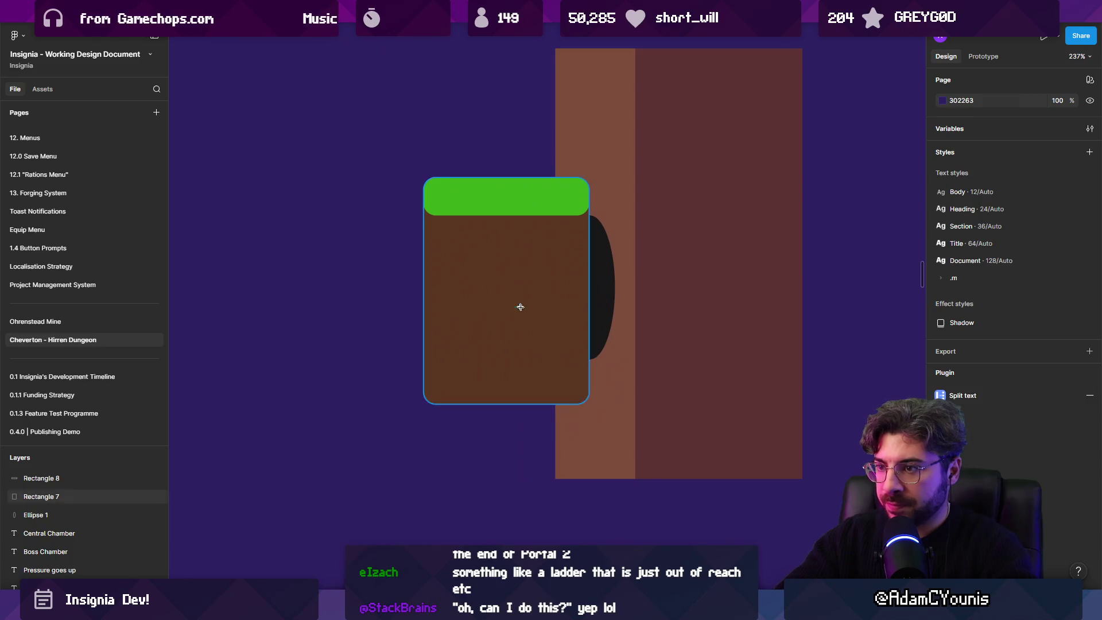
pyautogui.moveTo(520, 307)
pyautogui.mouseDown()
pyautogui.moveTo(522, 336)
pyautogui.moveTo(543, 282)
pyautogui.moveTo(524, 287)
pyautogui.mouseUp()
pyautogui.click(942, 311)
pyautogui.moveTo(899, 356)
pyautogui.mouseDown()
pyautogui.moveTo(836, 364)
pyautogui.moveTo(799, 439)
pyautogui.moveTo(736, 469)
pyautogui.moveTo(718, 298)
pyautogui.mouseUp()
pyautogui.hscroll(-3, 498, 304)
pyautogui.press('Escape')
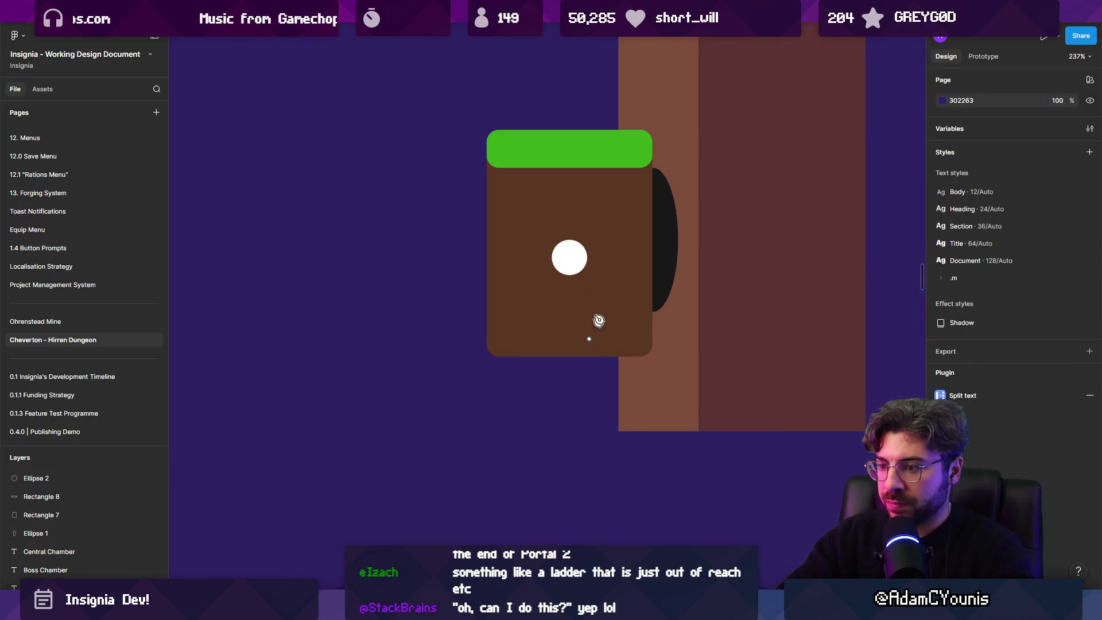
# Step: Draw a white vertical line with an arrowhead at the end and a diamond at the start
pyautogui.click(571, 291)
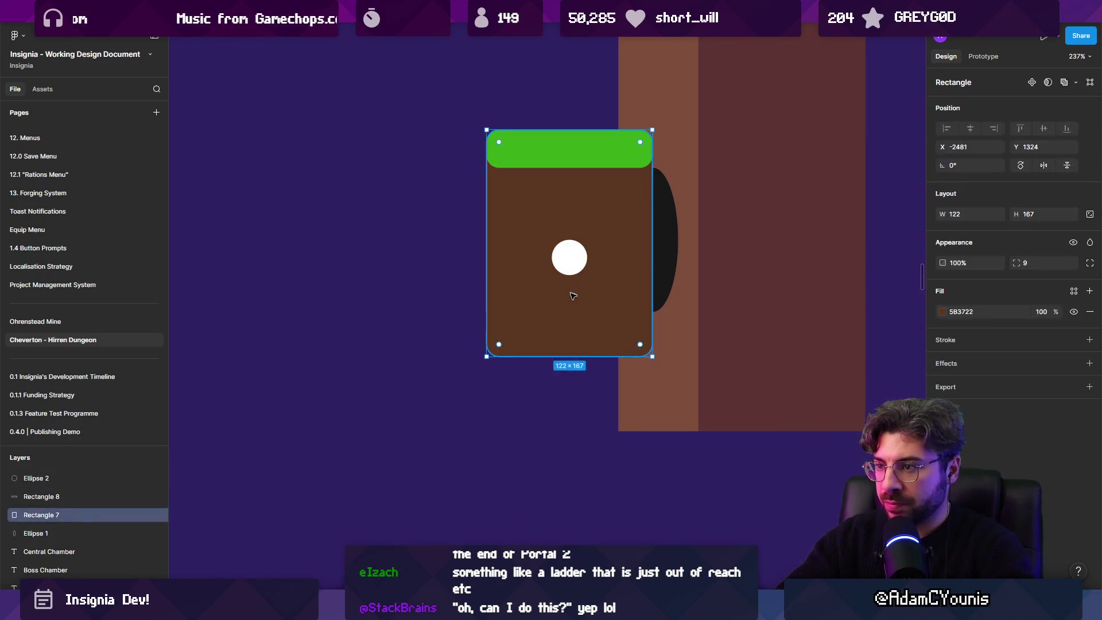
pyautogui.click(565, 298)
pyautogui.click(566, 478)
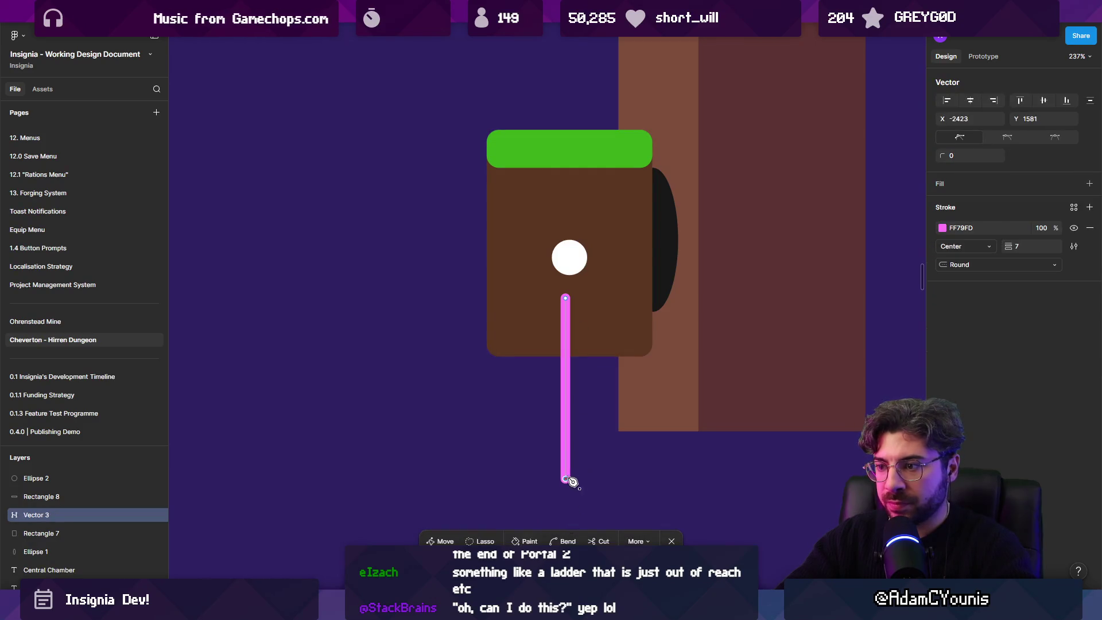
pyautogui.click(1026, 265)
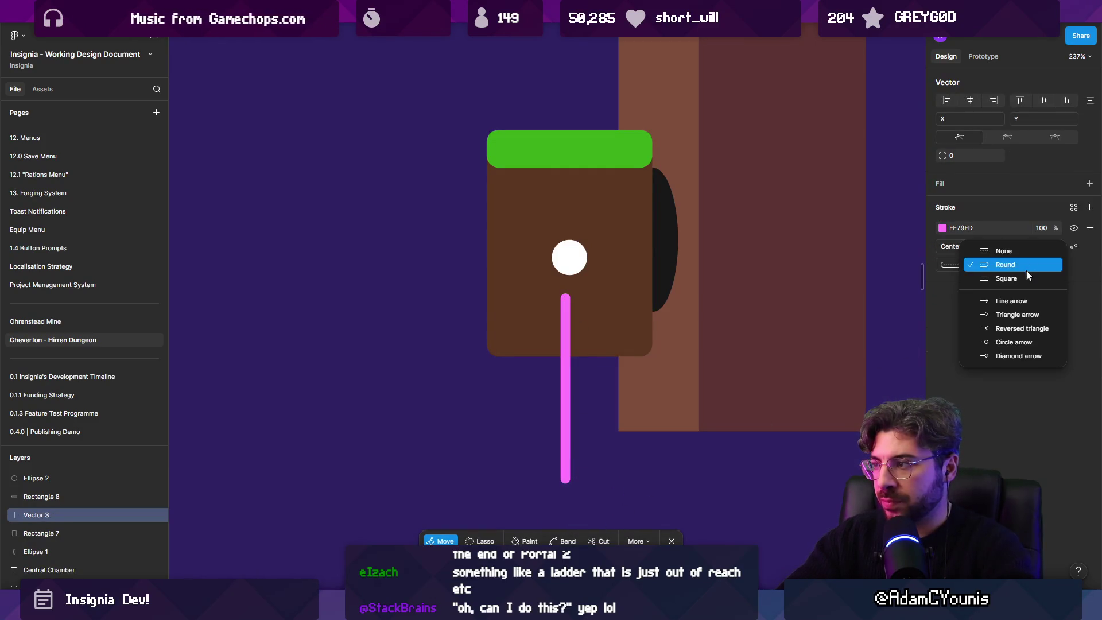
pyautogui.click(1013, 303)
pyautogui.click(983, 264)
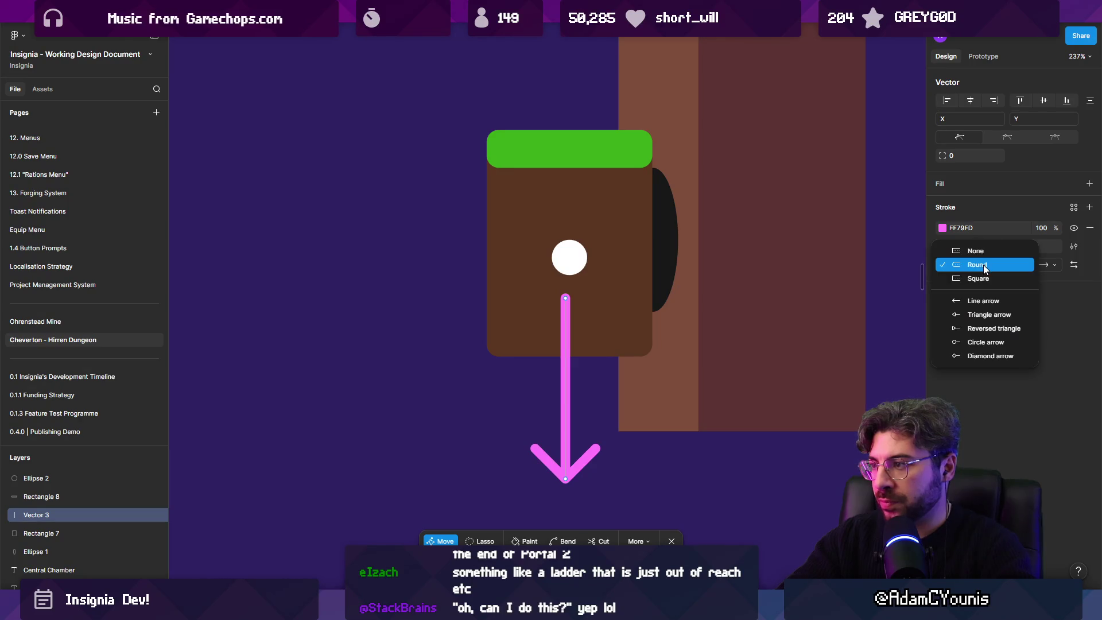
pyautogui.click(976, 353)
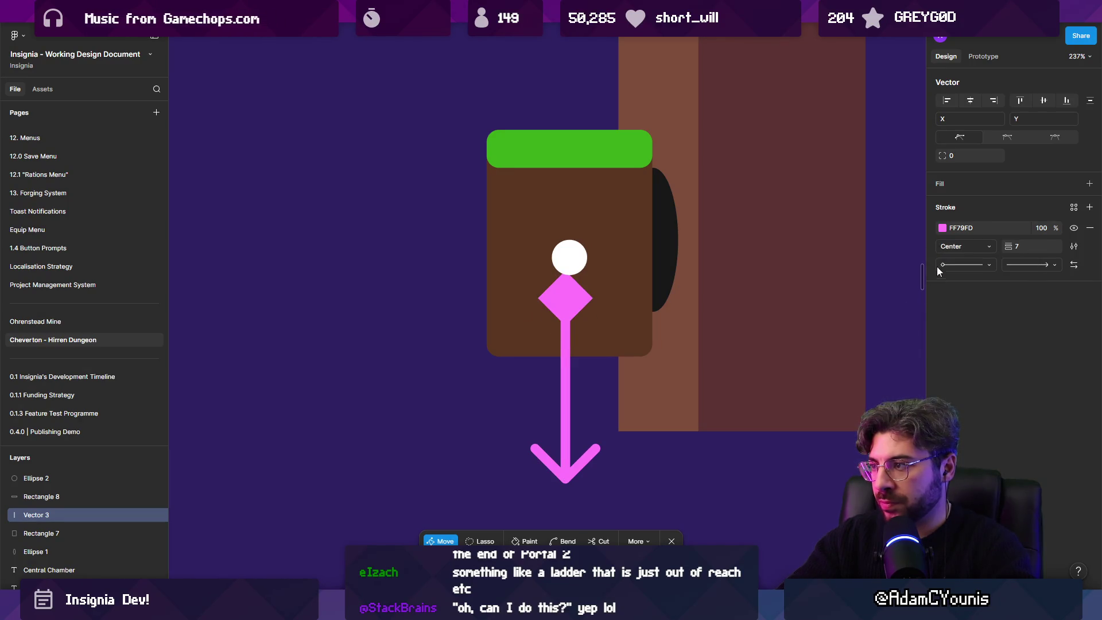
pyautogui.click(941, 228)
pyautogui.click(804, 248)
pyautogui.press('Escape')
# Step: Delete the white circle and move the arrow up into the block
pyautogui.click(569, 257)
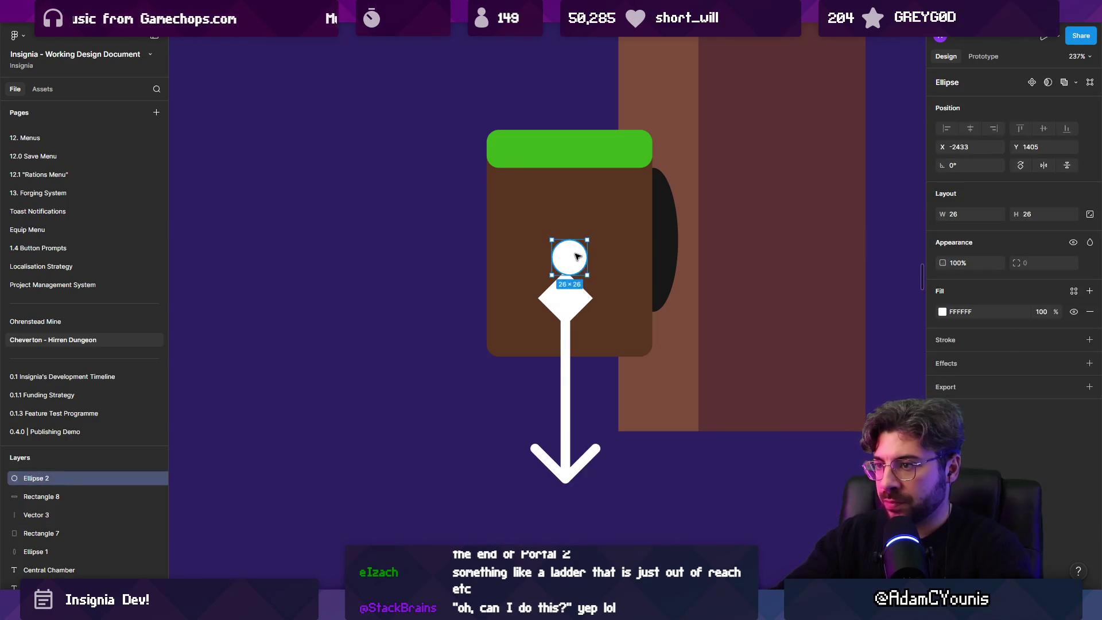
pyautogui.press('Delete')
pyautogui.moveTo(565, 295); pyautogui.dragTo(566, 253)
pyautogui.scroll(-5, 557, 258)
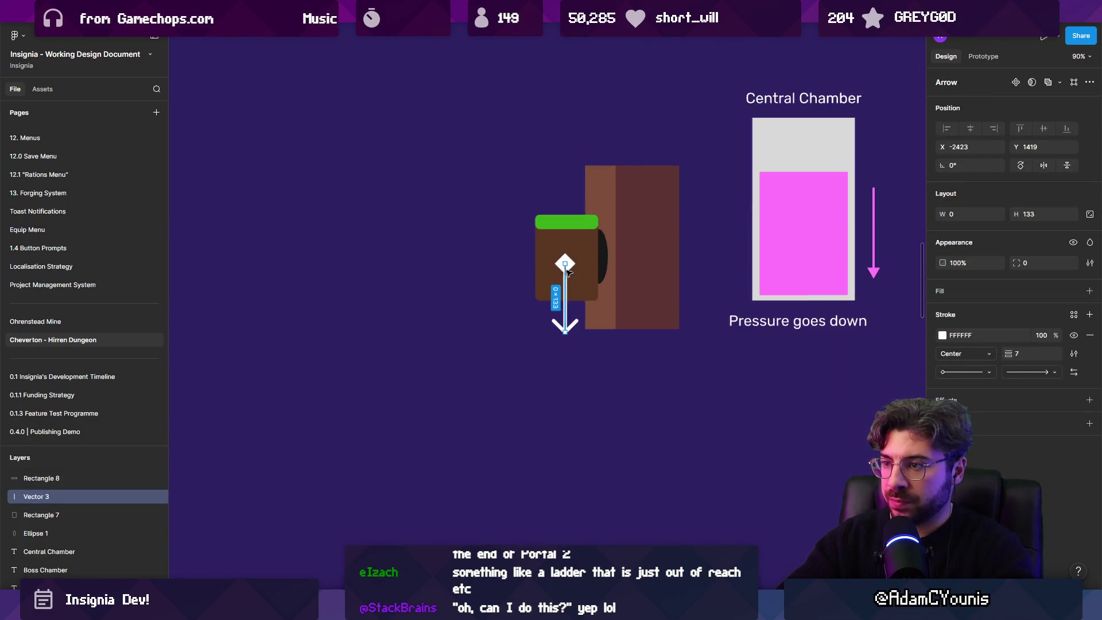
pyautogui.hscroll(2, 551, 263)
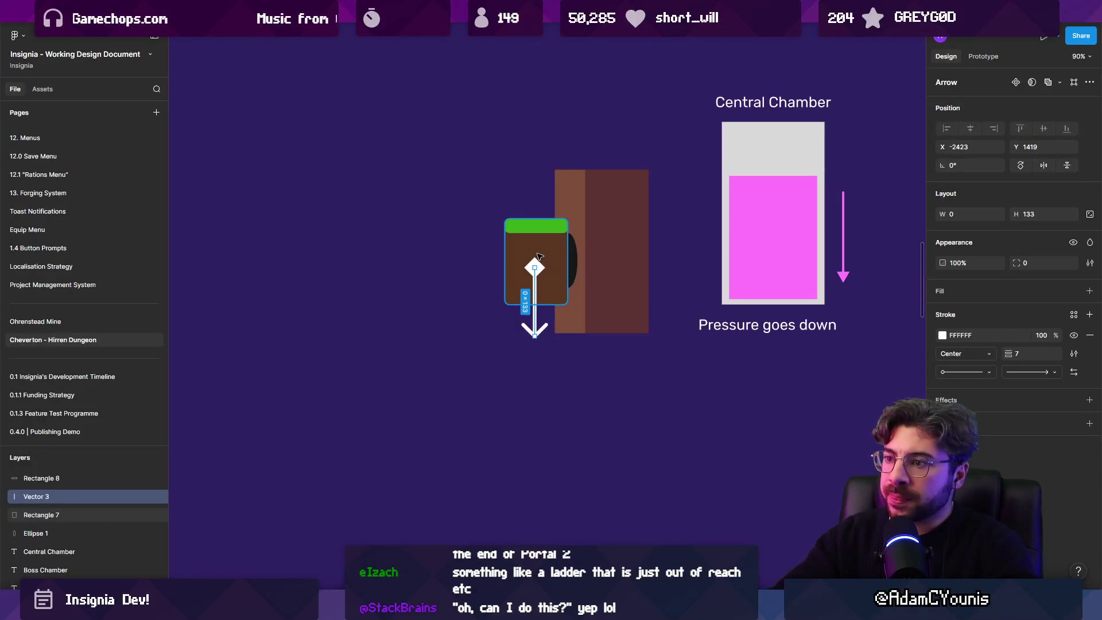
pyautogui.scroll(5, 539, 256)
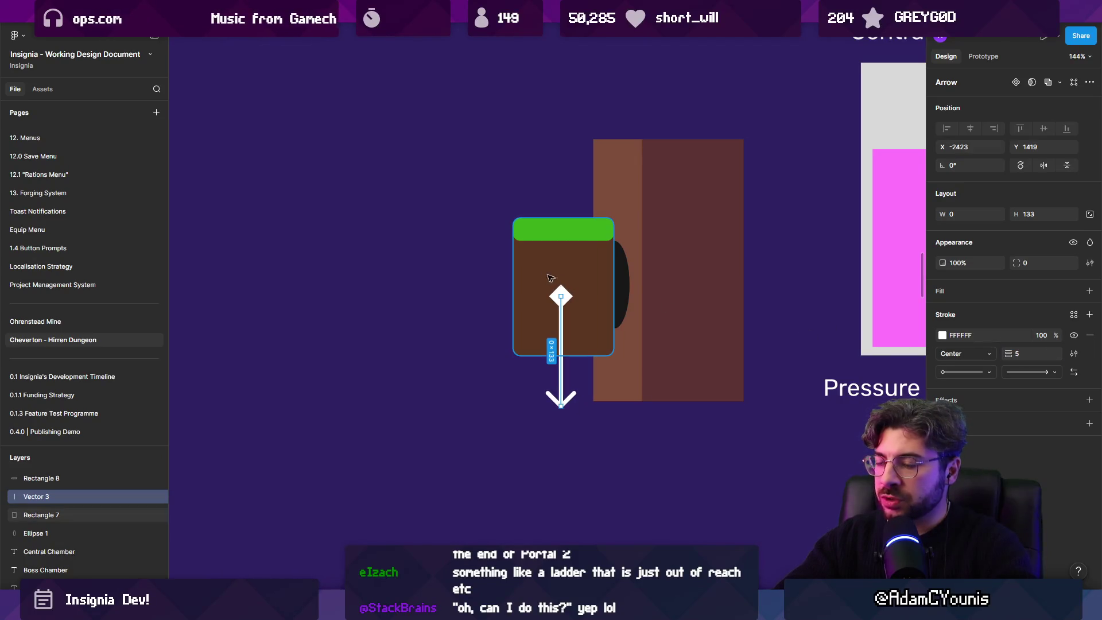
# Step: Frame the green ledge, brown block and arrow together as Frame 13 with Ctrl+Alt+G
pyautogui.click(520, 228)
pyautogui.moveTo(482, 197)
pyautogui.mouseDown()
pyautogui.moveTo(596, 408)
pyautogui.moveTo(582, 419)
pyautogui.mouseUp()
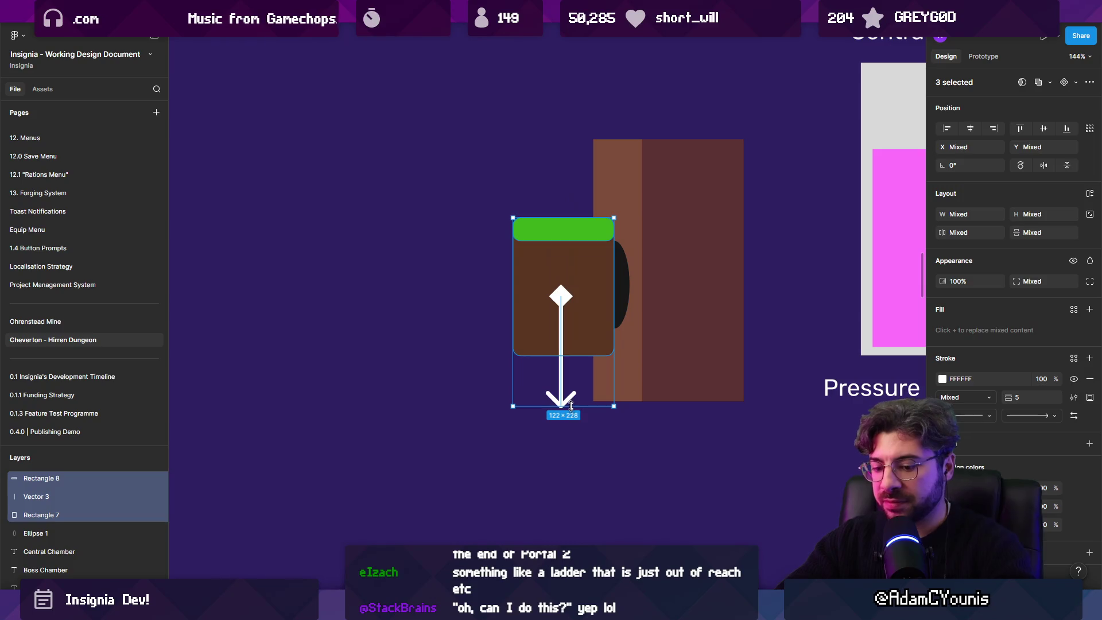
pyautogui.hotkey('ctrl', 'alt', 'g')
pyautogui.click(565, 283)
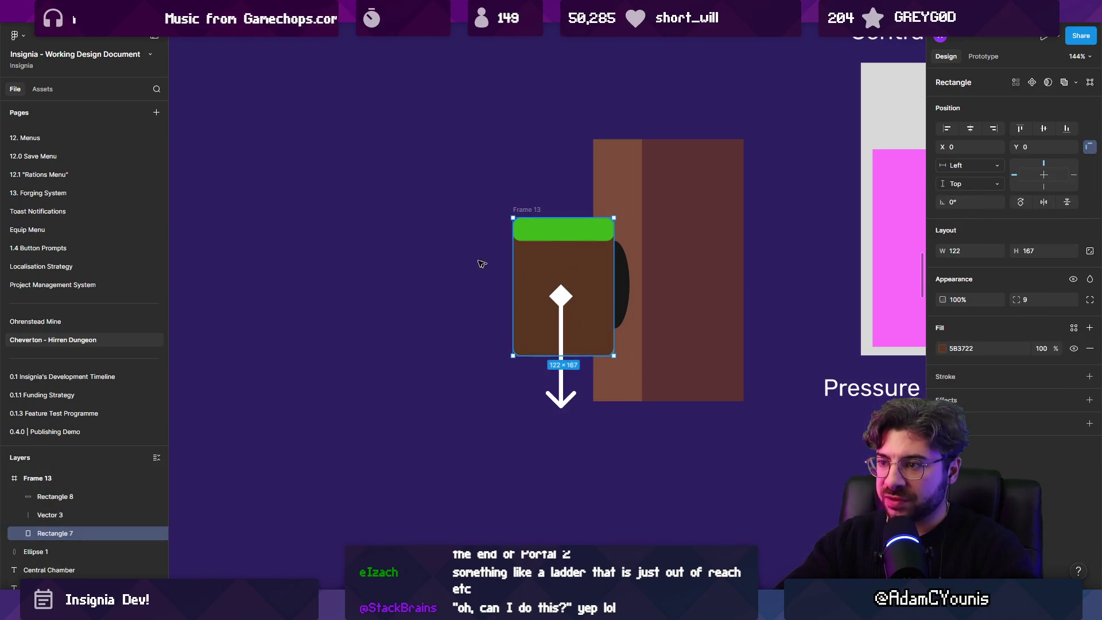
# Step: Rotate Frame 13's arrow 180° to point upward, raise it above the block, and bring it to front
pyautogui.click(529, 202)
pyautogui.click(561, 272)
pyautogui.moveTo(561, 272); pyautogui.dragTo(579, 376)
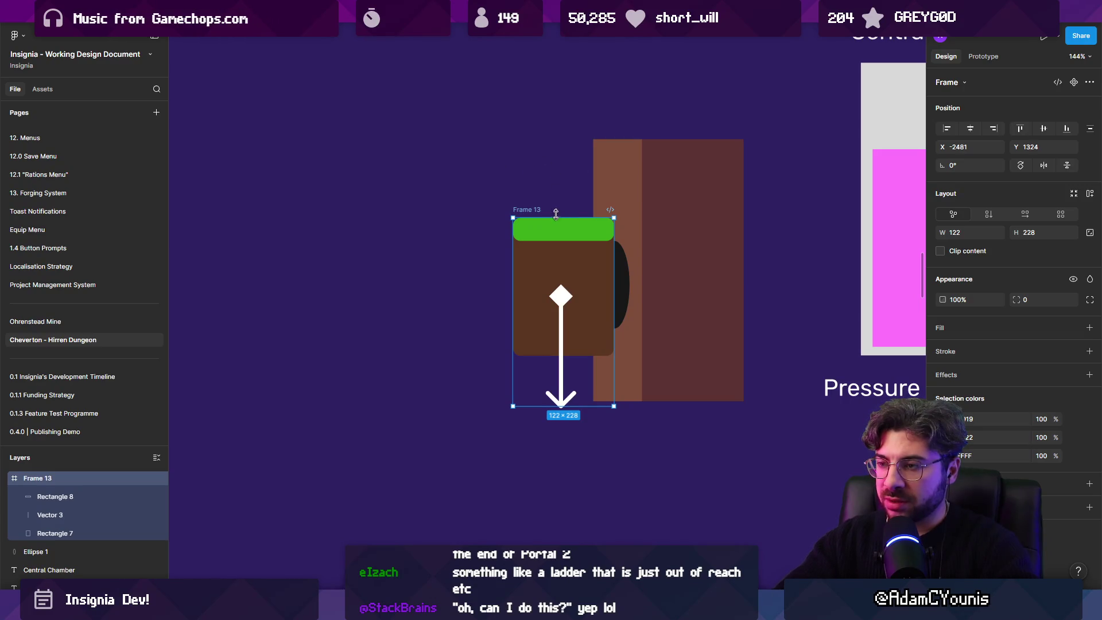
pyautogui.click(561, 344)
pyautogui.moveTo(566, 287)
pyautogui.mouseDown()
pyautogui.moveTo(579, 297)
pyautogui.moveTo(585, 423)
pyautogui.moveTo(548, 435)
pyautogui.mouseUp()
pyautogui.moveTo(565, 355); pyautogui.dragTo(569, 243)
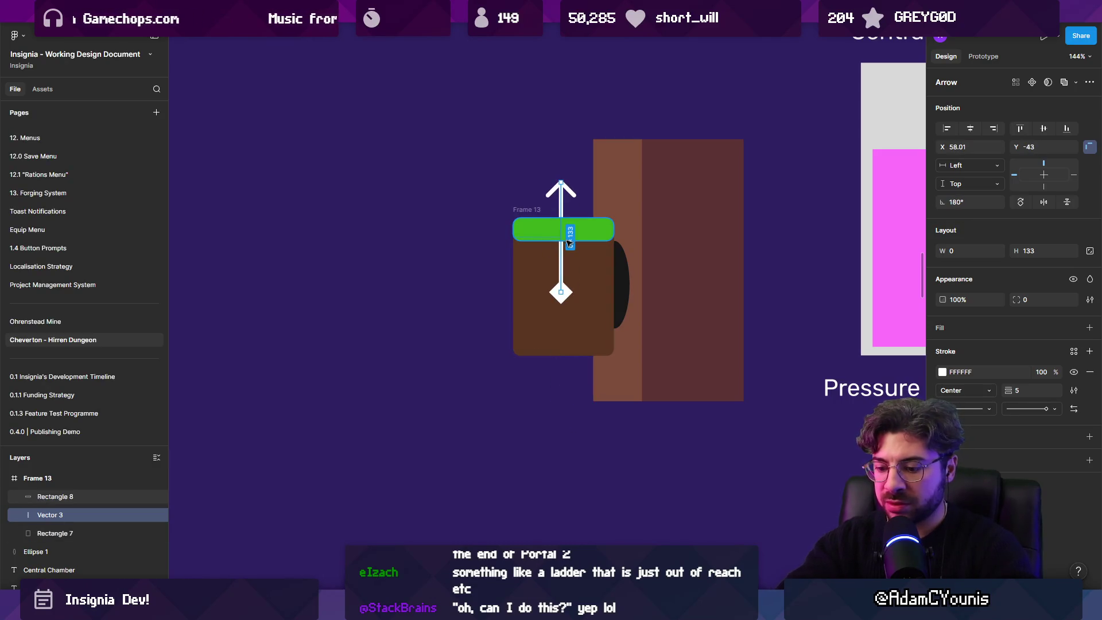
pyautogui.hotkey('ctrl', '[')
pyautogui.hotkey('ctrl', 'shift', ']')
pyautogui.click(447, 216)
# Step: Undo moving Frame 13 down, then select its green ledge and brown block
pyautogui.moveTo(459, 164)
pyautogui.mouseDown()
pyautogui.moveTo(643, 410)
pyautogui.moveTo(488, 203)
pyautogui.moveTo(524, 210)
pyautogui.moveTo(523, 94)
pyautogui.mouseUp()
pyautogui.hotkey('ctrl', 'z')
pyautogui.click(456, 348)
pyautogui.hscroll(-5, 462, 352)
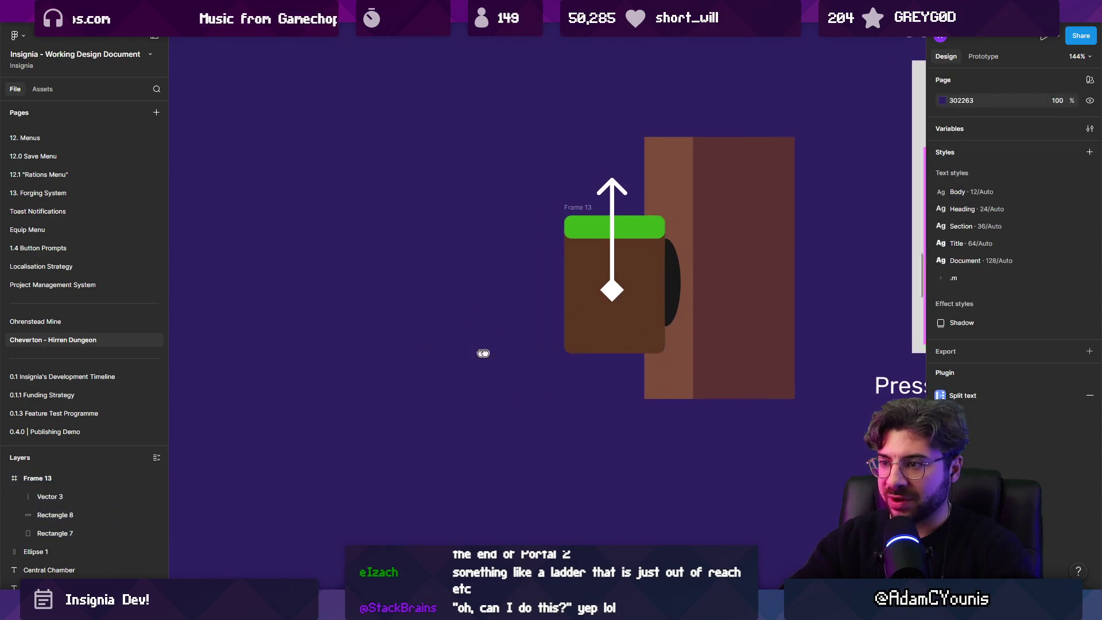
pyautogui.click(642, 217)
pyautogui.keyDown('shift'); pyautogui.click(652, 272); pyautogui.keyUp('shift')
# Step: Place a copy of the ledge and block below Frame 13 and stretch it into a long floor
pyautogui.moveTo(652, 272)
pyautogui.mouseDown()
pyautogui.moveTo(565, 419)
pyautogui.moveTo(649, 412)
pyautogui.moveTo(211, 403)
pyautogui.moveTo(271, 403)
pyautogui.mouseUp()
pyautogui.click(516, 290)
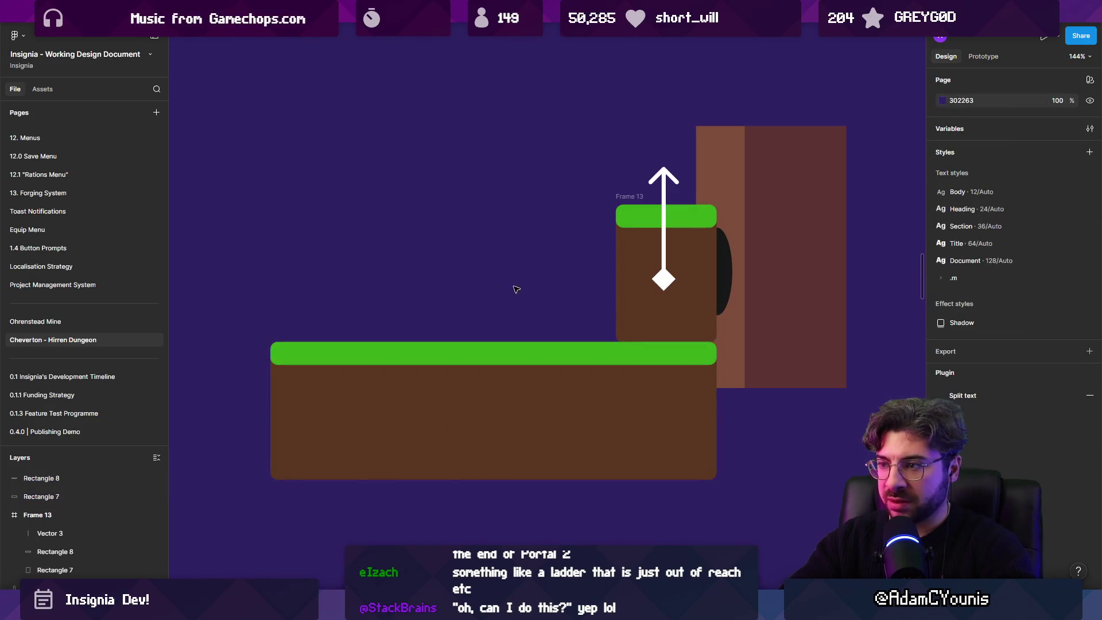
pyautogui.moveTo(621, 190); pyautogui.dragTo(621, 55)
pyautogui.hotkey('ctrl', 'z')
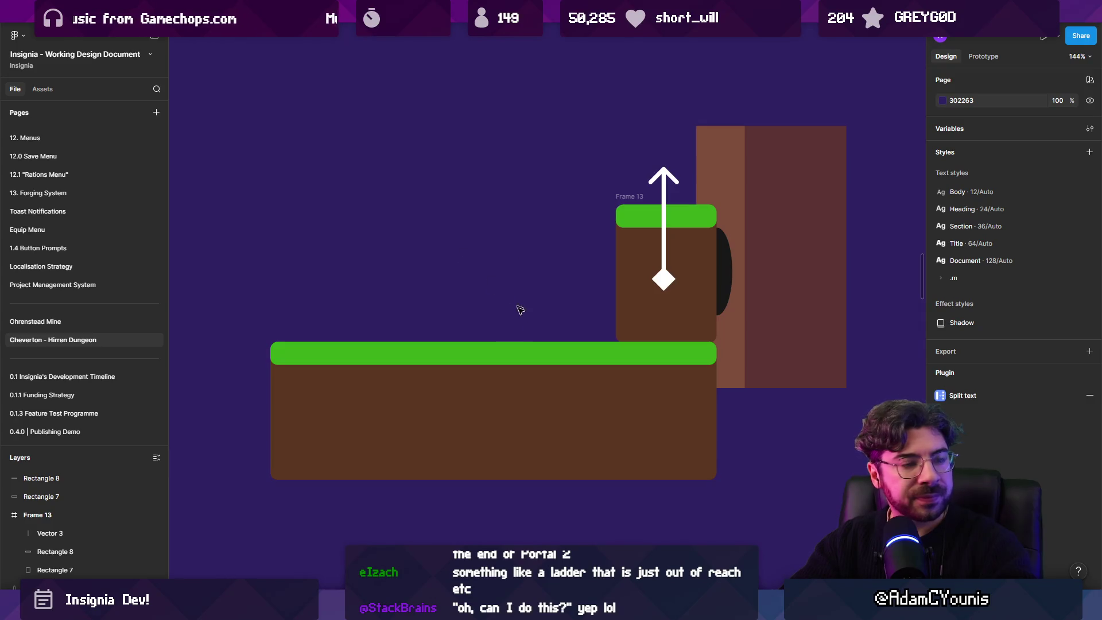
# Step: Copy the pink acid block from the Central Chamber and resize it into a pool on the floor
pyautogui.scroll(-5, 406, 310)
pyautogui.moveTo(707, 277)
pyautogui.mouseDown()
pyautogui.moveTo(459, 279)
pyautogui.moveTo(483, 279)
pyautogui.mouseUp()
pyautogui.moveTo(436, 234)
pyautogui.mouseDown()
pyautogui.moveTo(362, 278)
pyautogui.moveTo(372, 253)
pyautogui.mouseUp()
pyautogui.scroll(5, 401, 293)
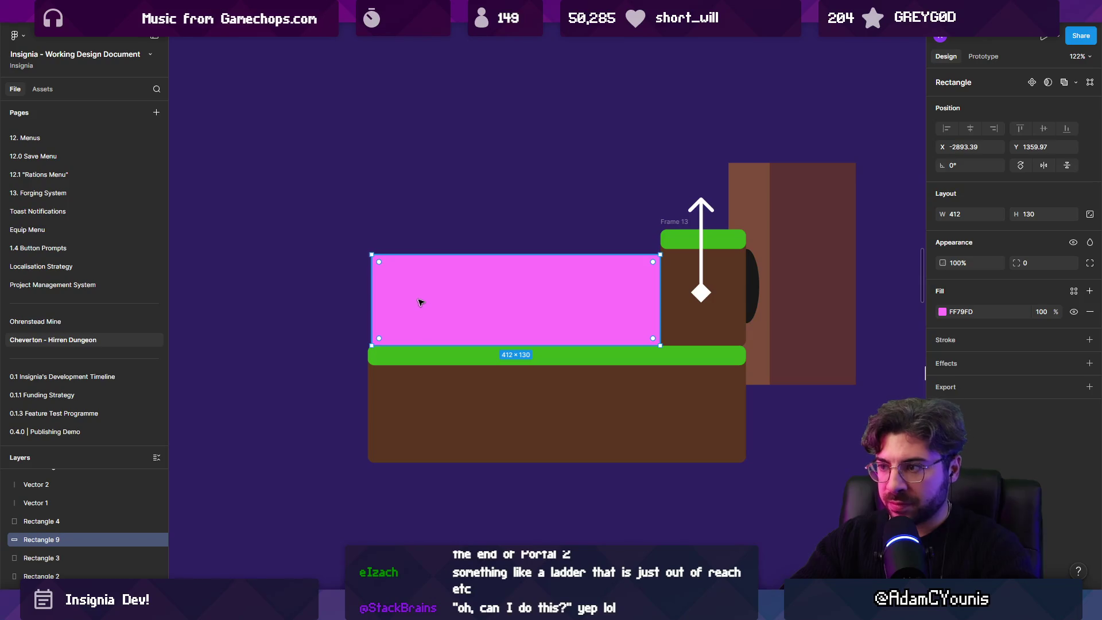
pyautogui.click(436, 243)
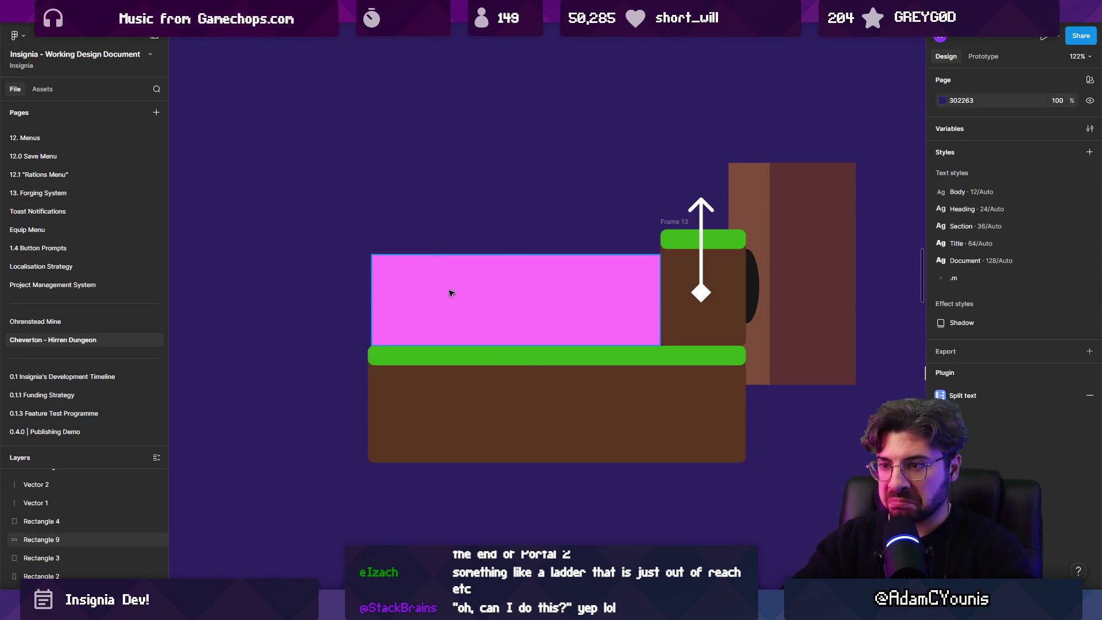
# Step: Alt-drag a copy of Frame 13 to the left side as Frame 14
pyautogui.click(675, 221)
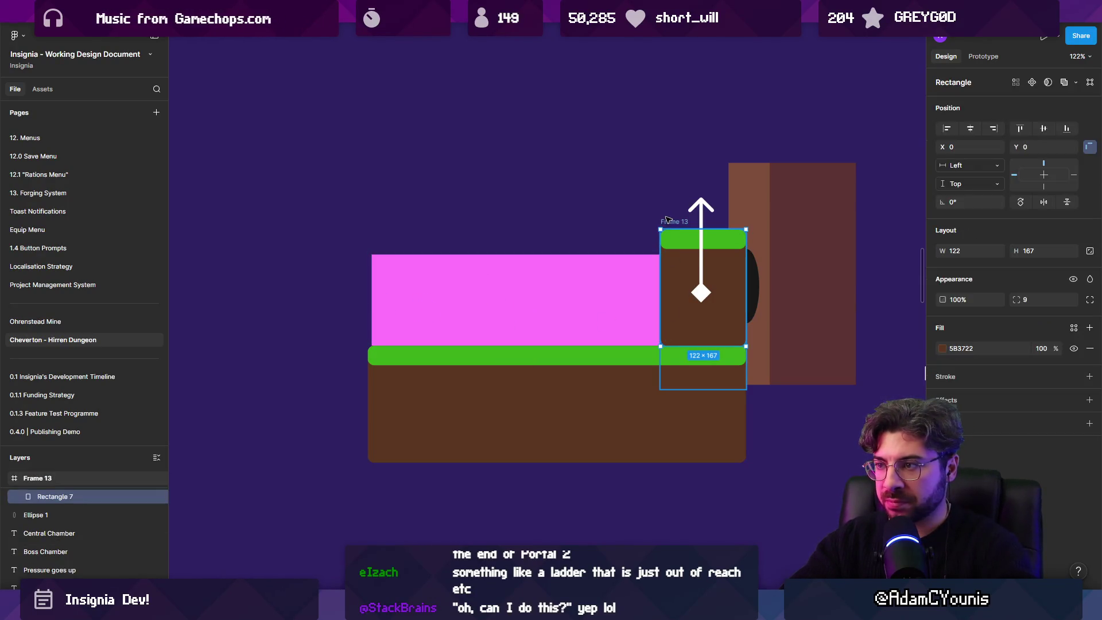
pyautogui.moveTo(675, 221)
pyautogui.mouseDown()
pyautogui.moveTo(354, 222)
pyautogui.moveTo(382, 222)
pyautogui.mouseUp()
pyautogui.click(416, 210)
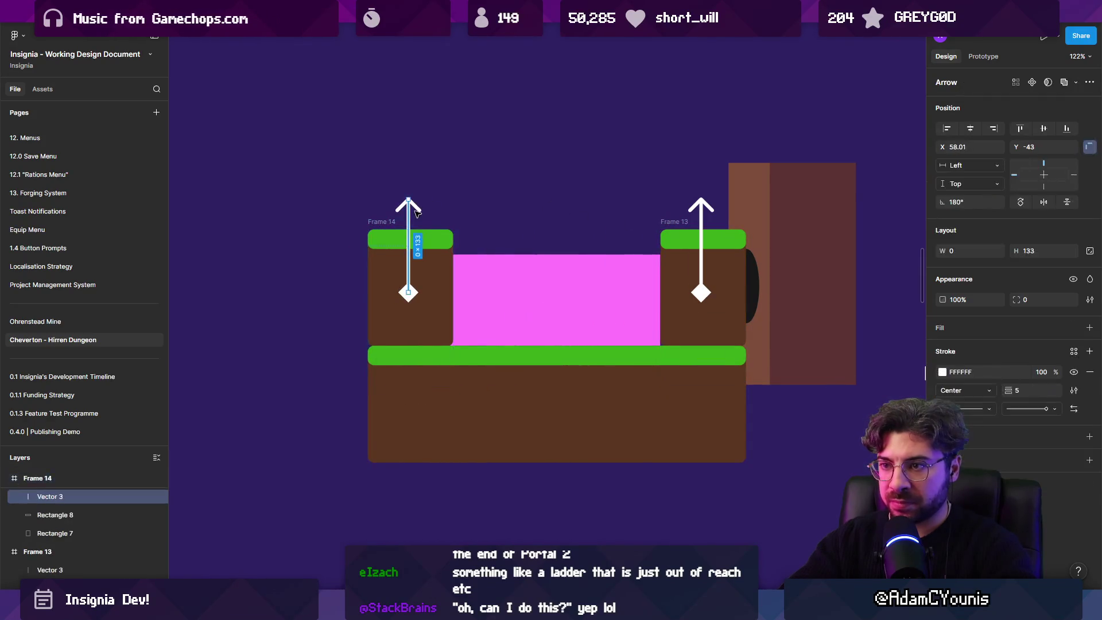
# Step: Remove the arrow from the left block, Frame 14
pyautogui.press('pageup')
pyautogui.press('pagedown')
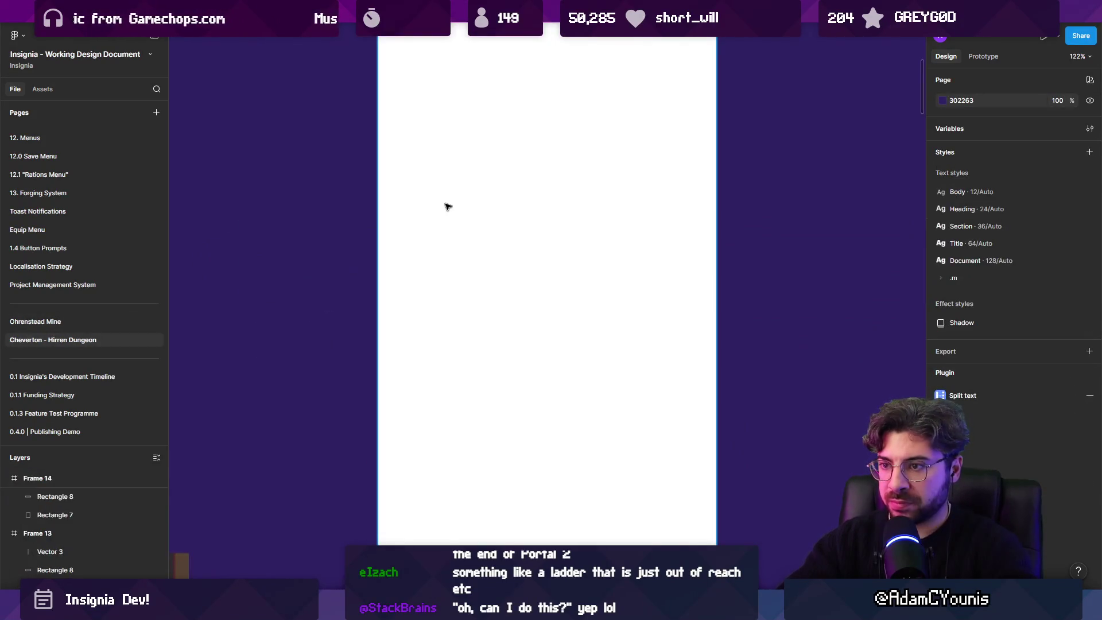
pyautogui.scroll(-10, 447, 206)
pyautogui.scroll(8, 541, 382)
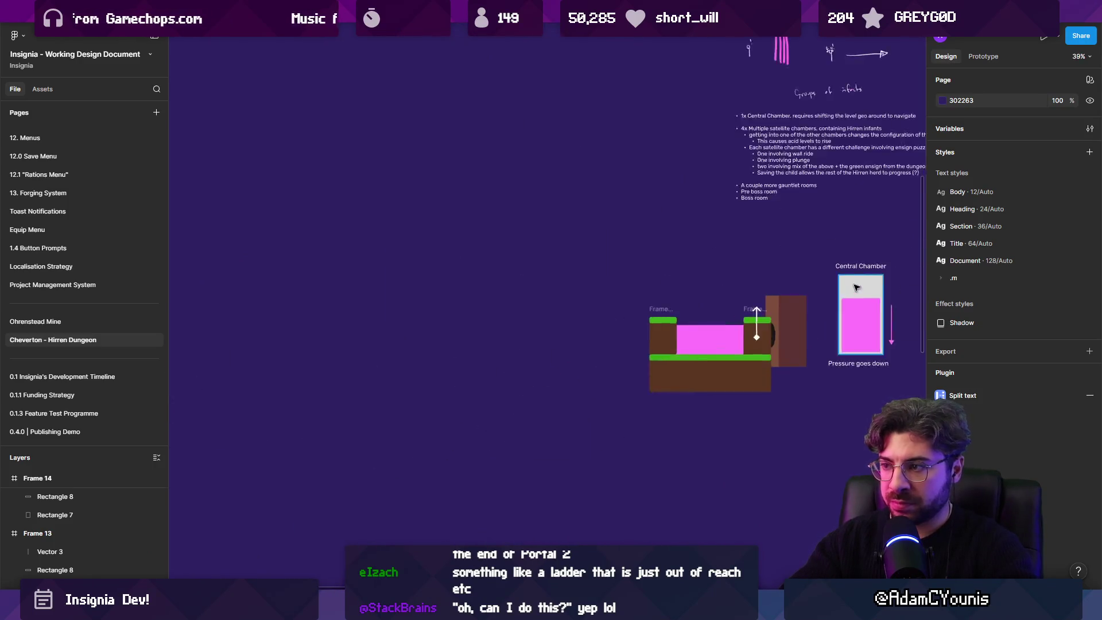
pyautogui.hscroll(-2, 438, 334)
pyautogui.click(438, 334)
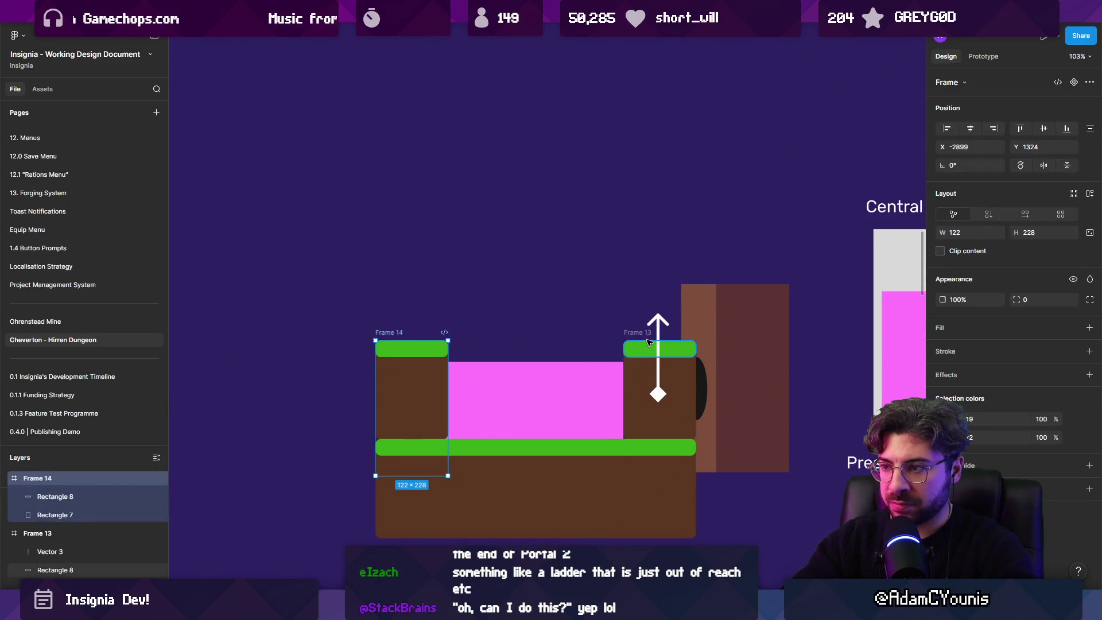
pyautogui.hscroll(3, 619, 334)
# Step: Stretch the dark oval Ellipse 1 downward to make it taller
pyautogui.click(603, 396)
pyautogui.moveTo(601, 408); pyautogui.dragTo(602, 439)
pyautogui.click(733, 431)
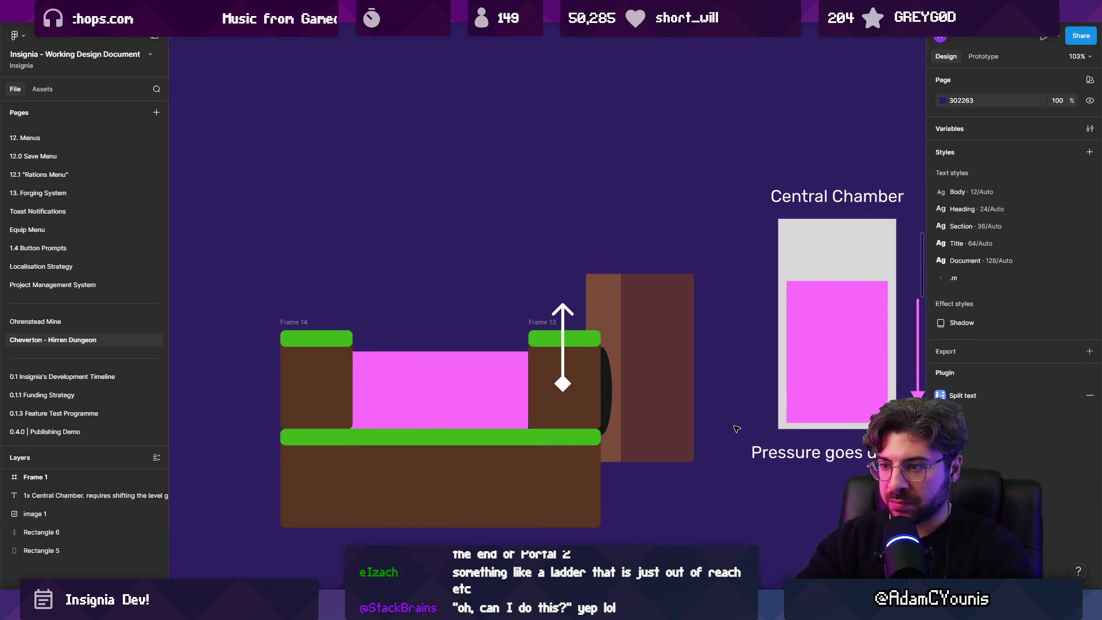
pyautogui.scroll(-3, 736, 430)
pyautogui.scroll(2, 588, 377)
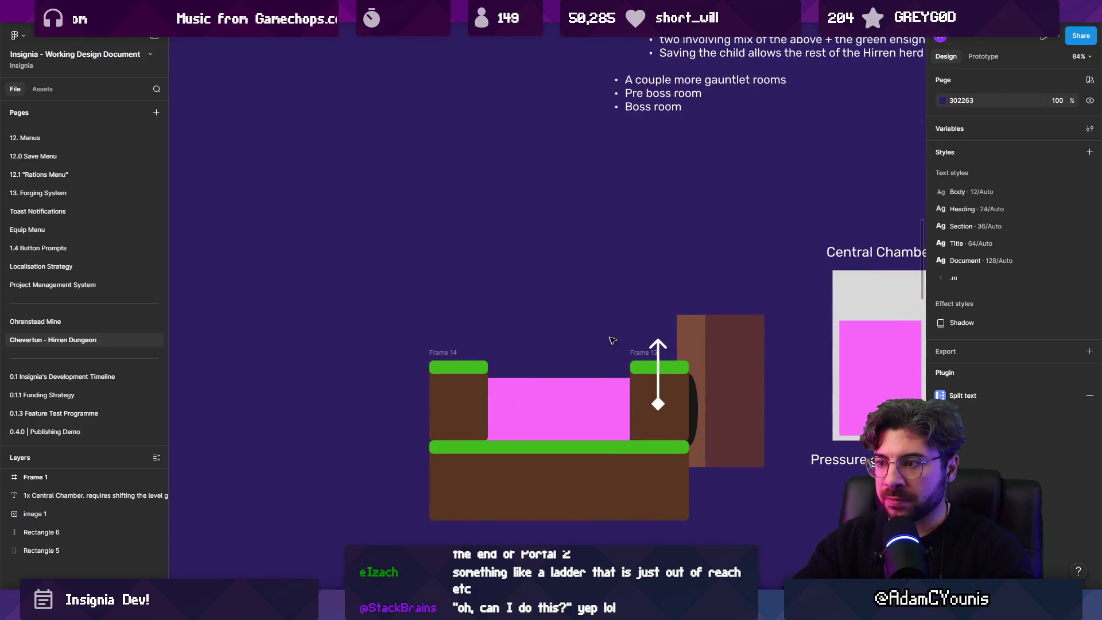
# Step: Copy Frame 13's green ledge onto the tall brown column and widen it across the top
pyautogui.click(643, 352)
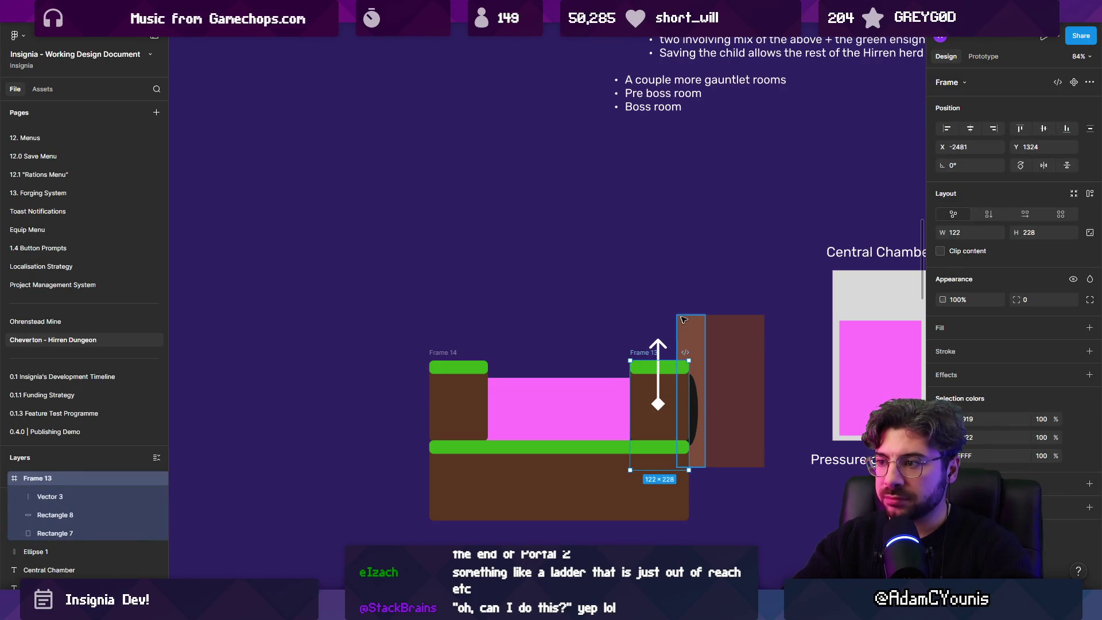
pyautogui.click(646, 369)
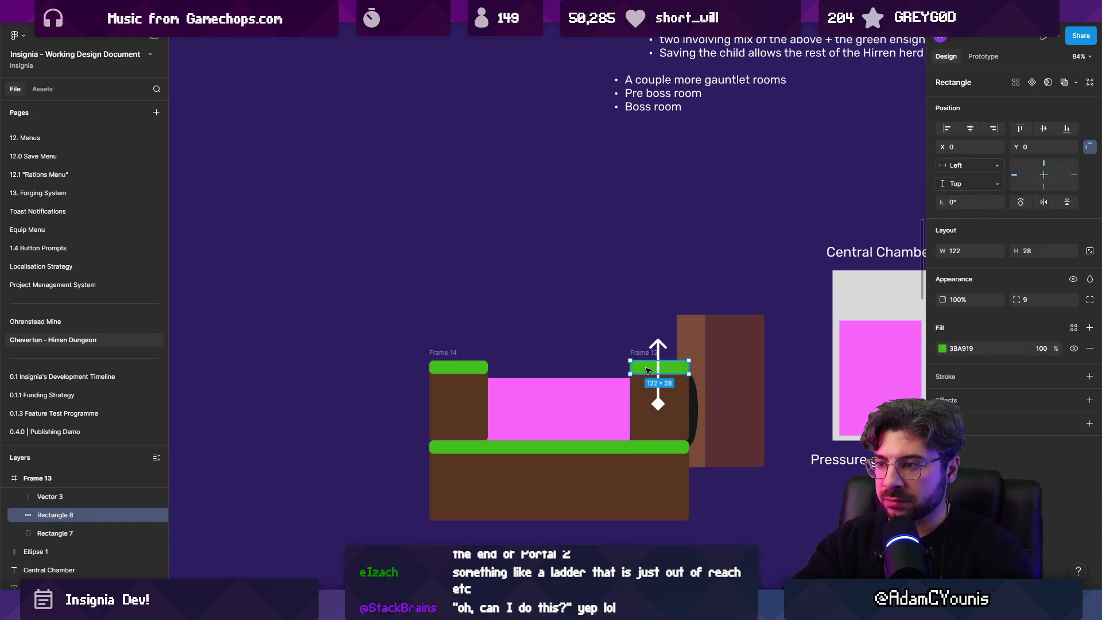
pyautogui.moveTo(646, 370)
pyautogui.mouseDown()
pyautogui.moveTo(692, 307)
pyautogui.moveTo(764, 304)
pyautogui.mouseUp()
pyautogui.click(751, 333)
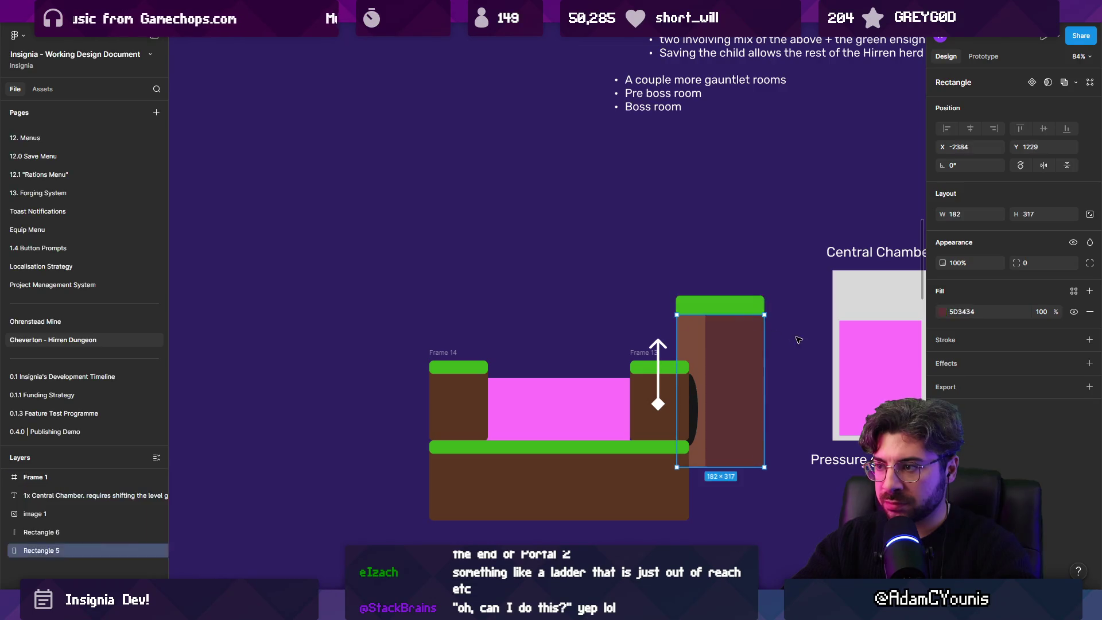
pyautogui.click(797, 342)
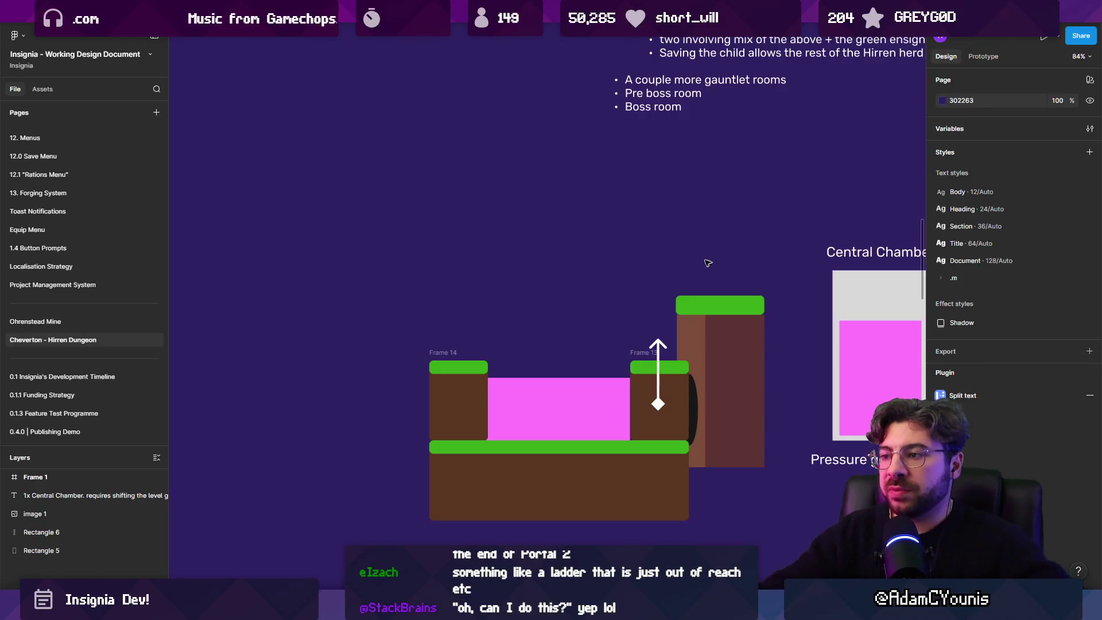
# Step: Duplicate the level scene below and move its left block, Frame 16, over the acid pool
pyautogui.scroll(-2, 445, 197)
pyautogui.moveTo(446, 197); pyautogui.dragTo(799, 477)
pyautogui.scroll(-4, 583, 255)
pyautogui.moveTo(583, 254)
pyautogui.mouseDown()
pyautogui.moveTo(583, 511)
pyautogui.moveTo(583, 428)
pyautogui.mouseUp()
pyautogui.doubleClick(465, 322)
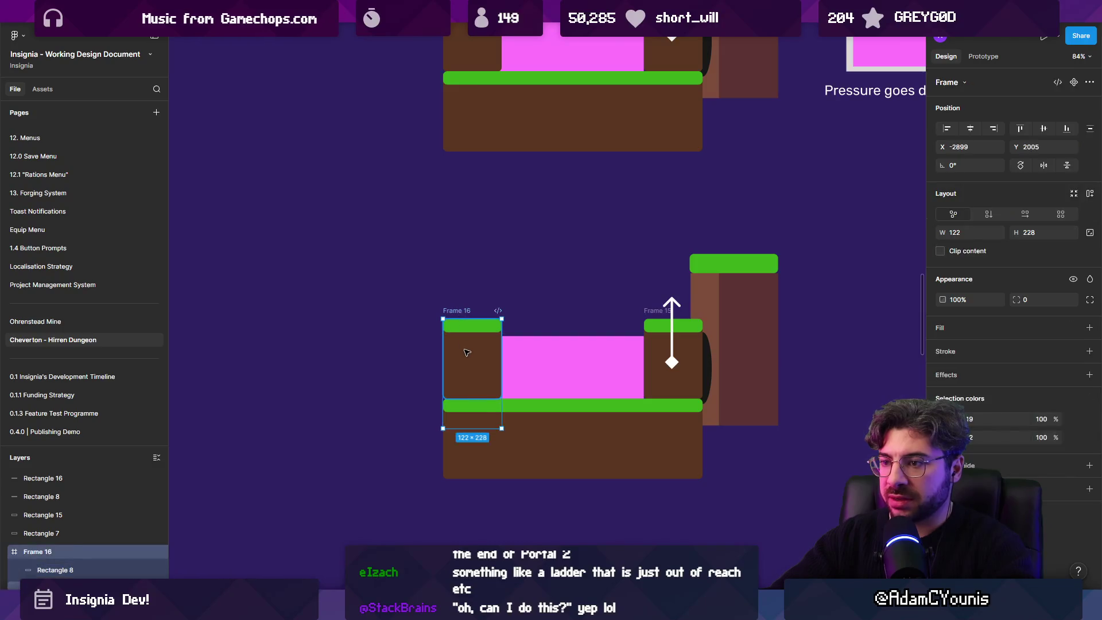
pyautogui.click(457, 313)
pyautogui.moveTo(457, 312)
pyautogui.mouseDown()
pyautogui.moveTo(535, 263)
pyautogui.moveTo(550, 276)
pyautogui.moveTo(550, 299)
pyautogui.mouseUp()
# Step: Delete the copy's arrow block and dark oval, and widen the acid pool up to the column
pyautogui.click(656, 310)
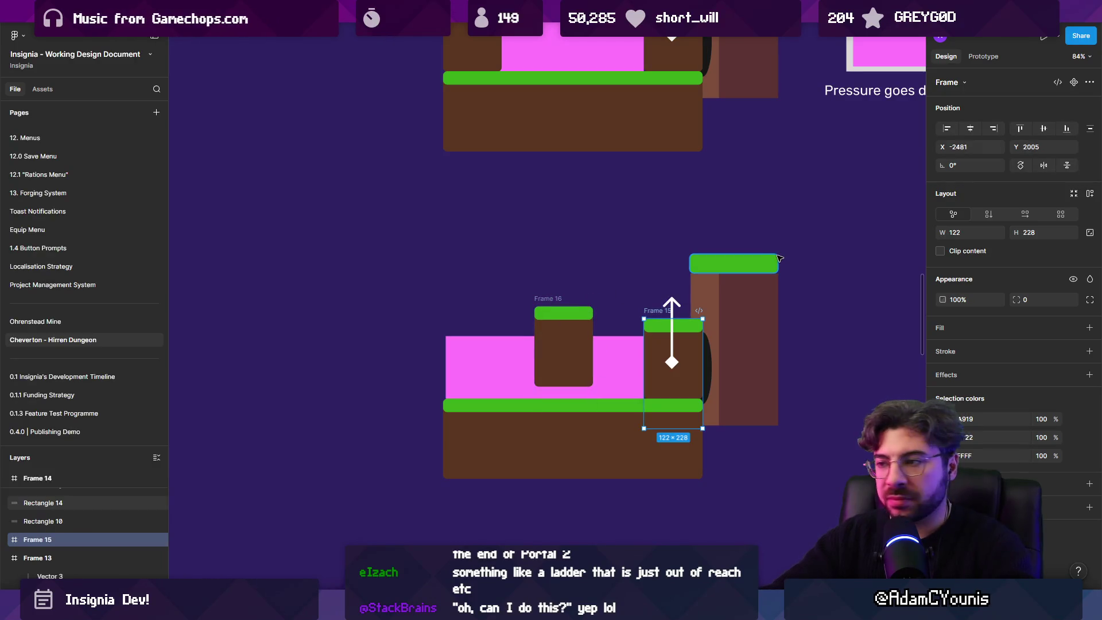
pyautogui.press('Delete')
pyautogui.click(700, 362)
pyautogui.press('Delete')
pyautogui.click(644, 365)
pyautogui.moveTo(644, 365); pyautogui.dragTo(699, 358)
pyautogui.click(614, 521)
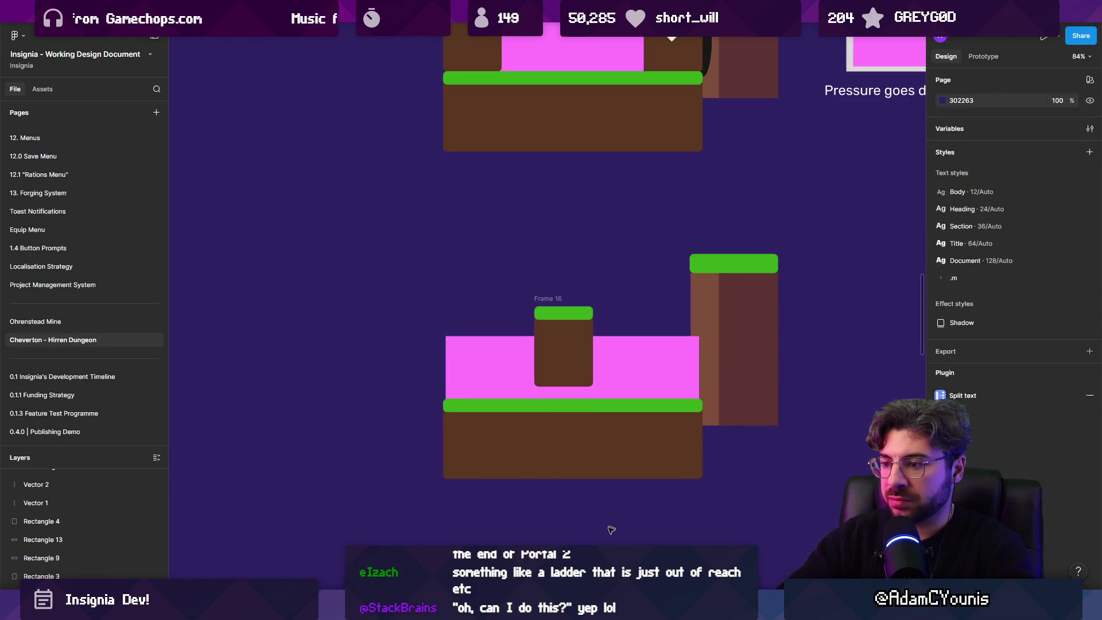
# Step: Caption the second scene "raise water level by dropping terrain into it"
pyautogui.click(489, 258)
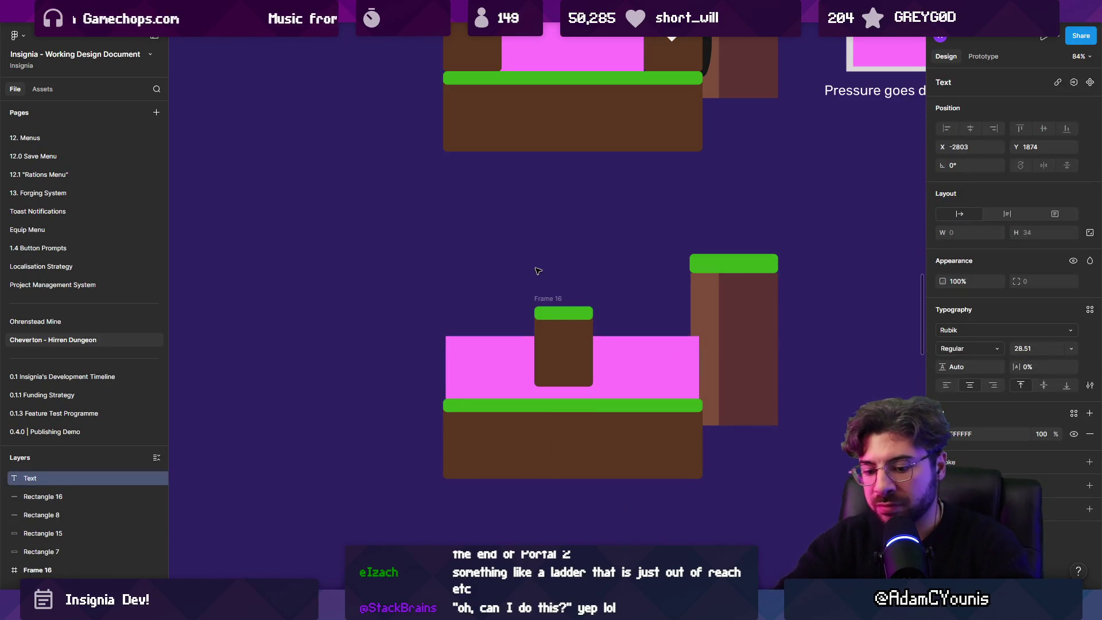
pyautogui.write('Floating')
pyautogui.hotkey('ctrl', 'a')
pyautogui.write('raise water levelk')
pyautogui.press('BackSpace')
pyautogui.write('bu')
pyautogui.press('BackSpace')
pyautogui.write('y dropping terrain into it')
pyautogui.press('Escape')
pyautogui.moveTo(536, 269)
pyautogui.mouseDown()
pyautogui.moveTo(632, 504)
pyautogui.moveTo(610, 369)
pyautogui.moveTo(610, 221)
pyautogui.mouseUp()
# Step: Caption the first scene "Lower water level by moving obstructions"
pyautogui.keyDown('ctrl'); pyautogui.scroll(-2, 631, 504); pyautogui.keyUp('ctrl')
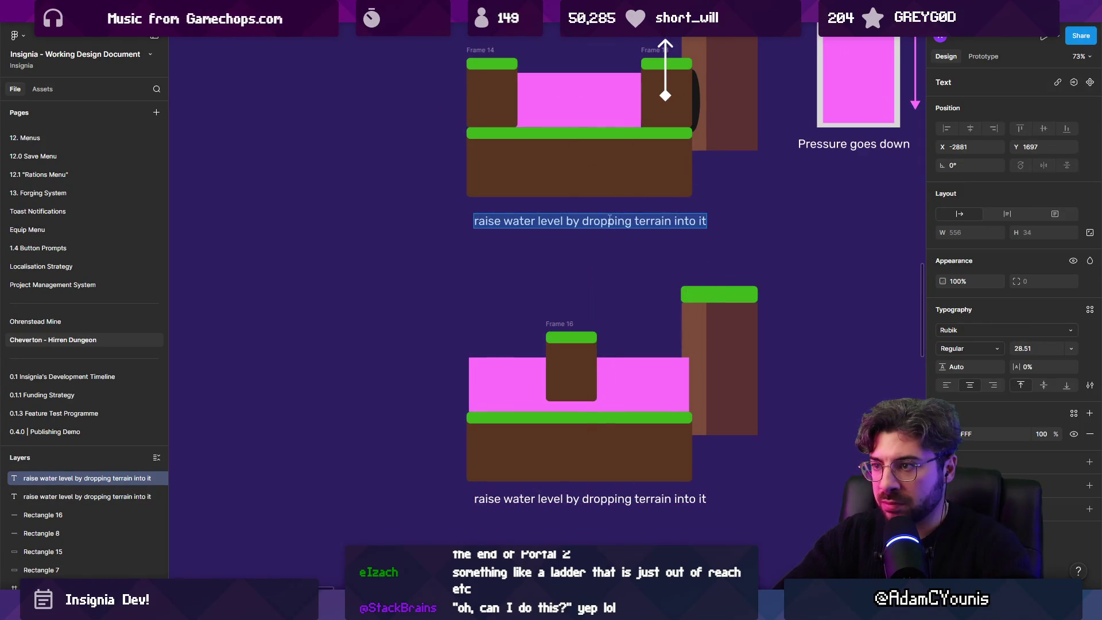
pyautogui.write('Lower')
pyautogui.write(' water le')
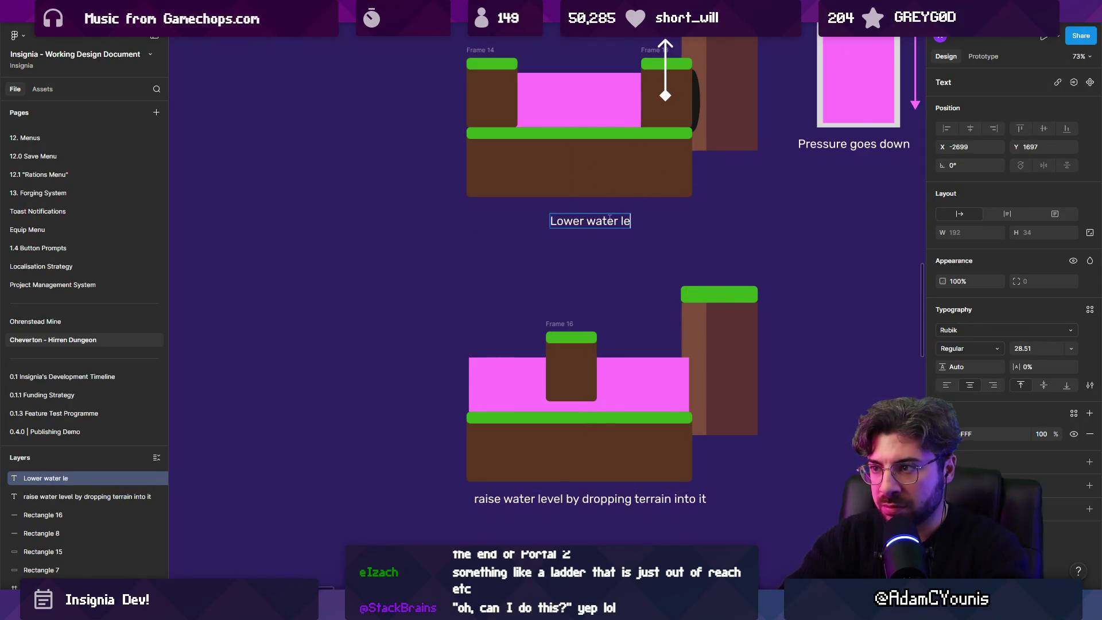
pyautogui.write('vel by ')
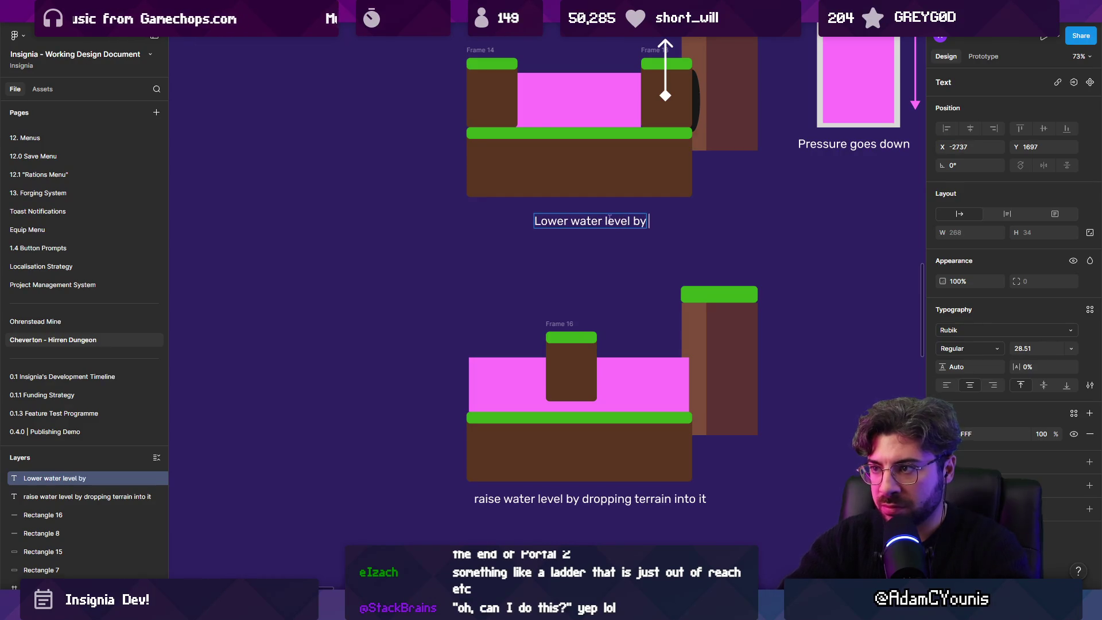
pyautogui.write('so')
pyautogui.press('BackSpace')
pyautogui.press('BackSpace')
pyautogui.write('moving obstructions')
pyautogui.click(631, 264)
pyautogui.moveTo(609, 221); pyautogui.dragTo(608, 212)
pyautogui.click(644, 286)
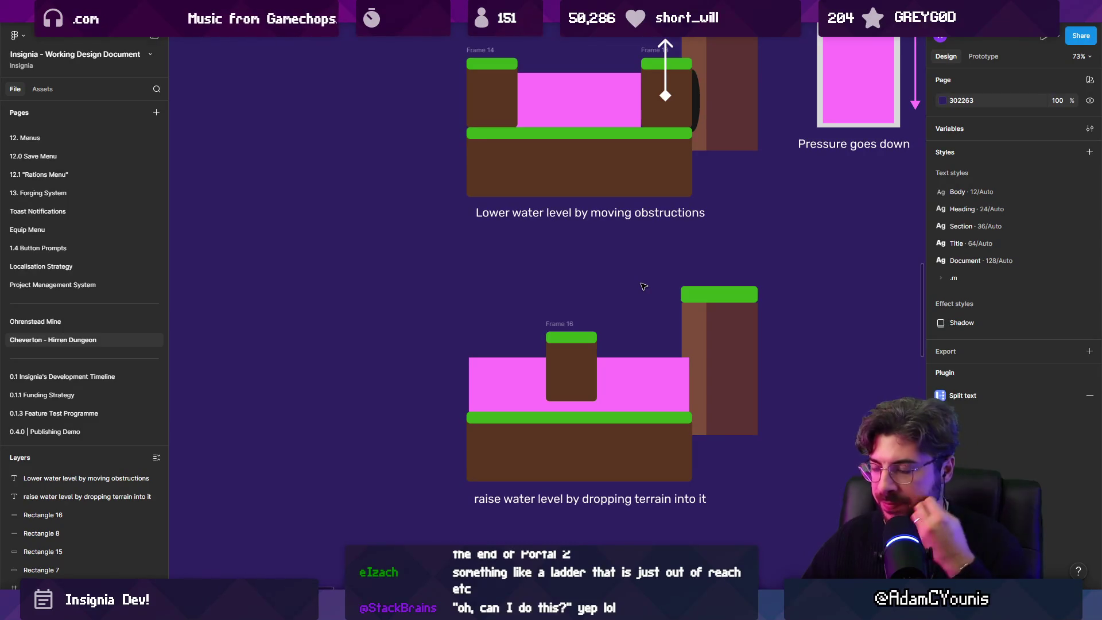
pyautogui.scroll(-3, 548, 279)
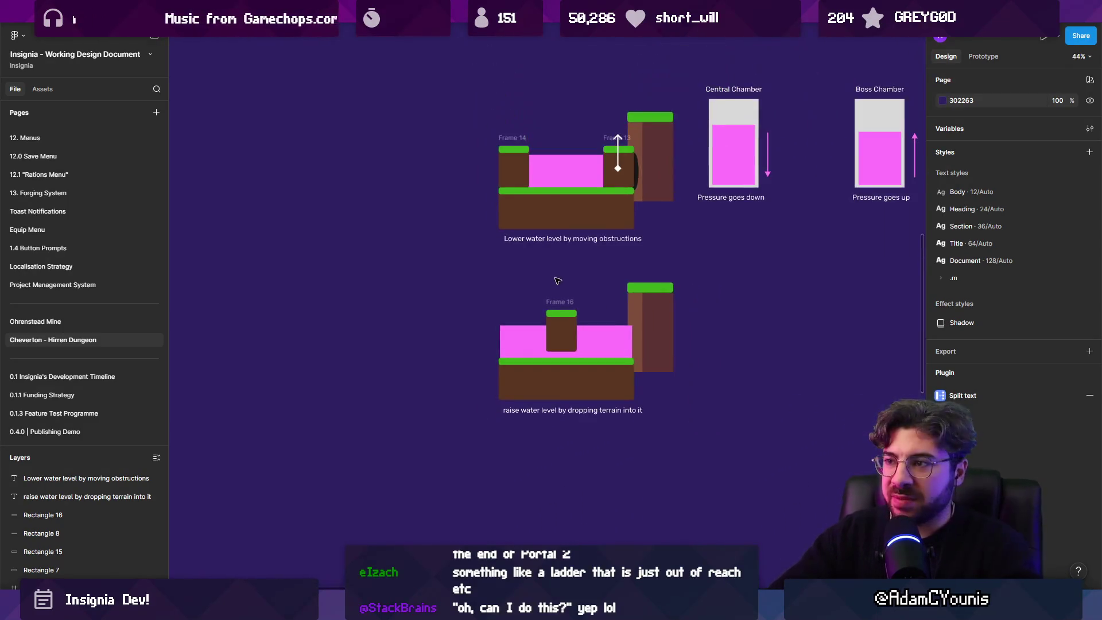
# Step: Duplicate the moving-obstructions mockup to the left and pull its caption out below the frame
pyautogui.moveTo(438, 99)
pyautogui.mouseDown()
pyautogui.moveTo(542, 143)
pyautogui.moveTo(677, 249)
pyautogui.mouseUp()
pyautogui.moveTo(576, 215)
pyautogui.mouseDown()
pyautogui.moveTo(529, 234)
pyautogui.moveTo(374, 235)
pyautogui.mouseUp()
pyautogui.hotkey('shift', '2')
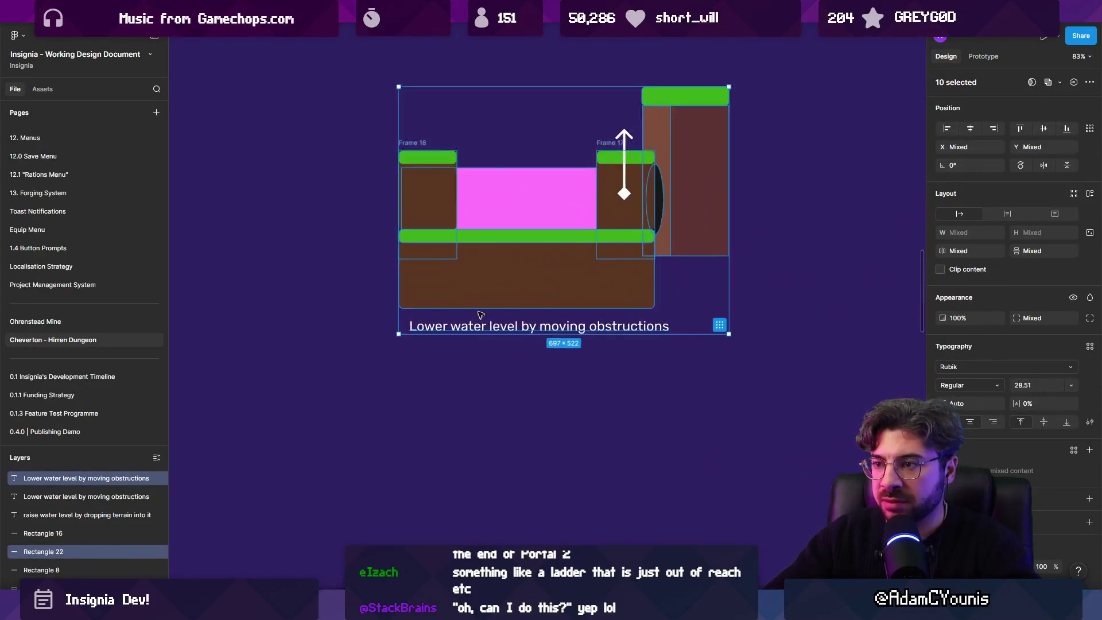
pyautogui.click(519, 287)
pyautogui.keyDown('shift'); pyautogui.click(524, 324); pyautogui.keyUp('shift')
pyautogui.moveTo(526, 268)
pyautogui.mouseDown()
pyautogui.moveTo(534, 335)
pyautogui.moveTo(525, 295)
pyautogui.moveTo(518, 461)
pyautogui.mouseUp()
pyautogui.hotkey('ctrl', 'z')
pyautogui.click(522, 374)
# Step: Set the pink acid beside the tall block and move the pillar and ground platform aside
pyautogui.click(522, 242)
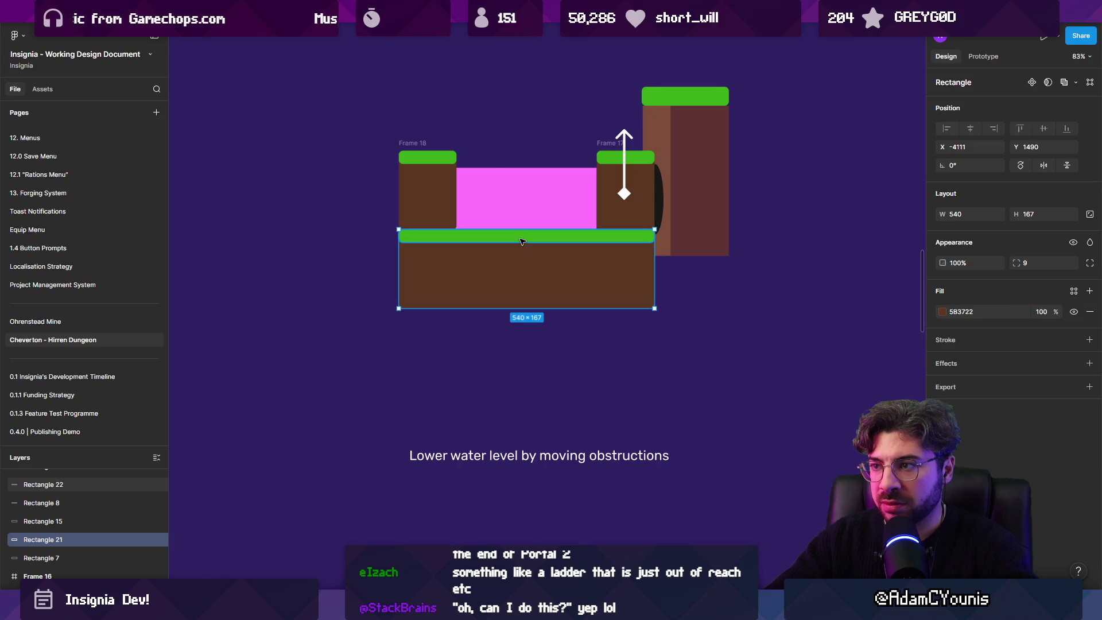
pyautogui.click(566, 197)
pyautogui.moveTo(566, 197)
pyautogui.mouseDown()
pyautogui.moveTo(607, 197)
pyautogui.moveTo(539, 181)
pyautogui.mouseUp()
pyautogui.click(625, 184)
pyautogui.moveTo(625, 184)
pyautogui.mouseDown()
pyautogui.moveTo(274, 105)
pyautogui.moveTo(282, 115)
pyautogui.mouseUp()
pyautogui.click(529, 183)
pyautogui.moveTo(529, 184); pyautogui.dragTo(591, 202)
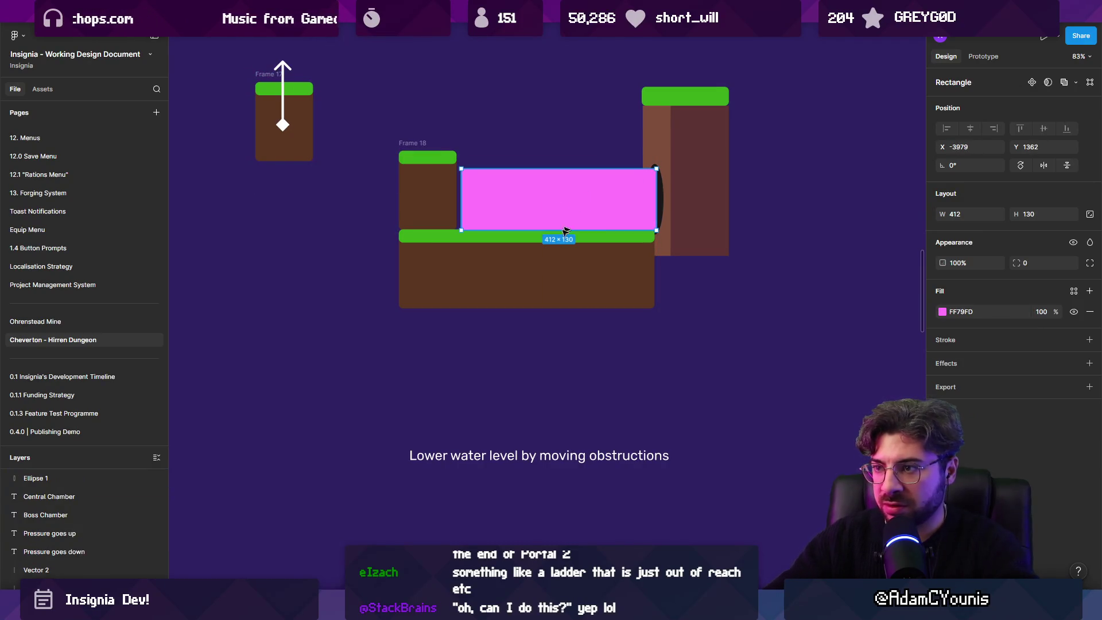
pyautogui.click(481, 251)
pyautogui.moveTo(480, 251)
pyautogui.mouseDown()
pyautogui.moveTo(445, 288)
pyautogui.moveTo(480, 252)
pyautogui.mouseUp()
pyautogui.moveTo(549, 279)
pyautogui.mouseDown()
pyautogui.moveTo(413, 329)
pyautogui.moveTo(240, 329)
pyautogui.mouseUp()
# Step: Reshape the pink acid rectangle into a curved stream narrowing to meet the inlet
pyautogui.doubleClick(488, 204)
pyautogui.click(559, 231)
pyautogui.moveTo(559, 230); pyautogui.dragTo(611, 331)
pyautogui.moveTo(462, 231); pyautogui.dragTo(533, 340)
pyautogui.moveTo(461, 169); pyautogui.dragTo(656, 168)
pyautogui.moveTo(600, 261)
pyautogui.mouseDown()
pyautogui.moveTo(583, 216)
pyautogui.moveTo(545, 185)
pyautogui.mouseUp()
pyautogui.click(531, 208)
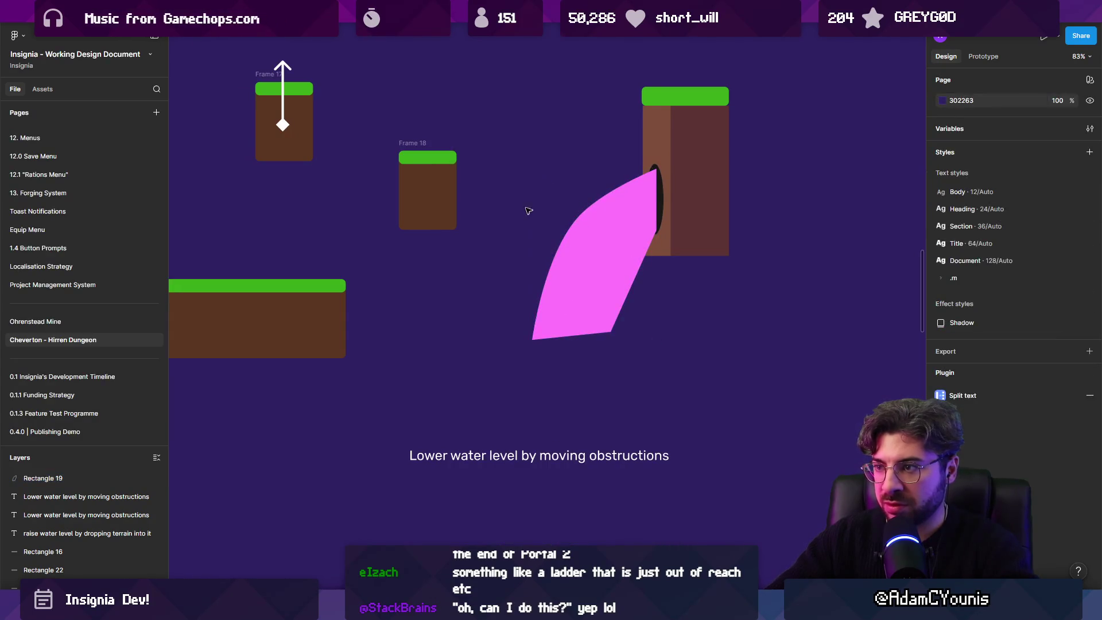
pyautogui.hscroll(-2, 531, 208)
# Step: Refine the pink stream's shape by curving its right edge and nudging its bottom-left point
pyautogui.click(607, 253)
pyautogui.doubleClick(660, 290)
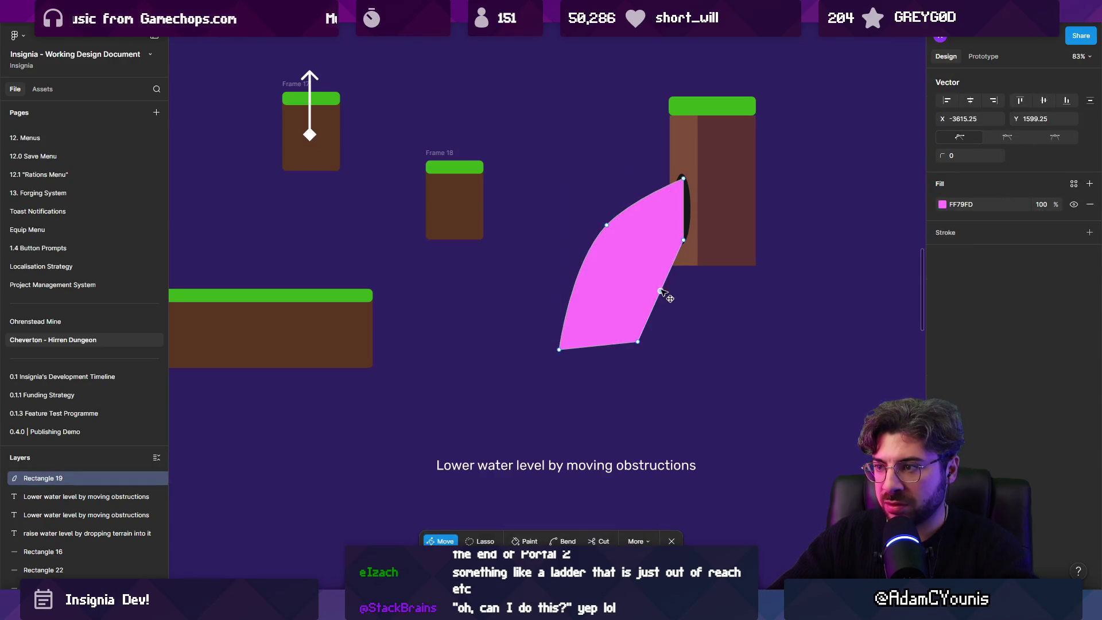
pyautogui.moveTo(660, 291); pyautogui.dragTo(645, 270)
pyautogui.moveTo(558, 350); pyautogui.dragTo(574, 348)
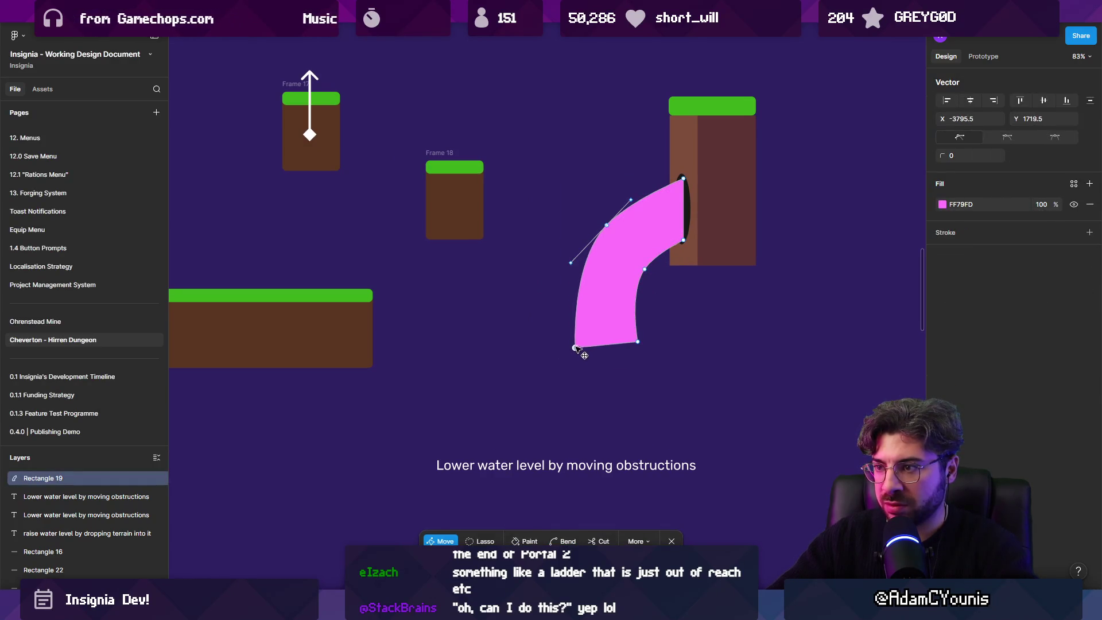
pyautogui.click(656, 379)
# Step: Move the pillar (Frame 17) with its arrow next to the tall block and lower it
pyautogui.hscroll(1, 494, 311)
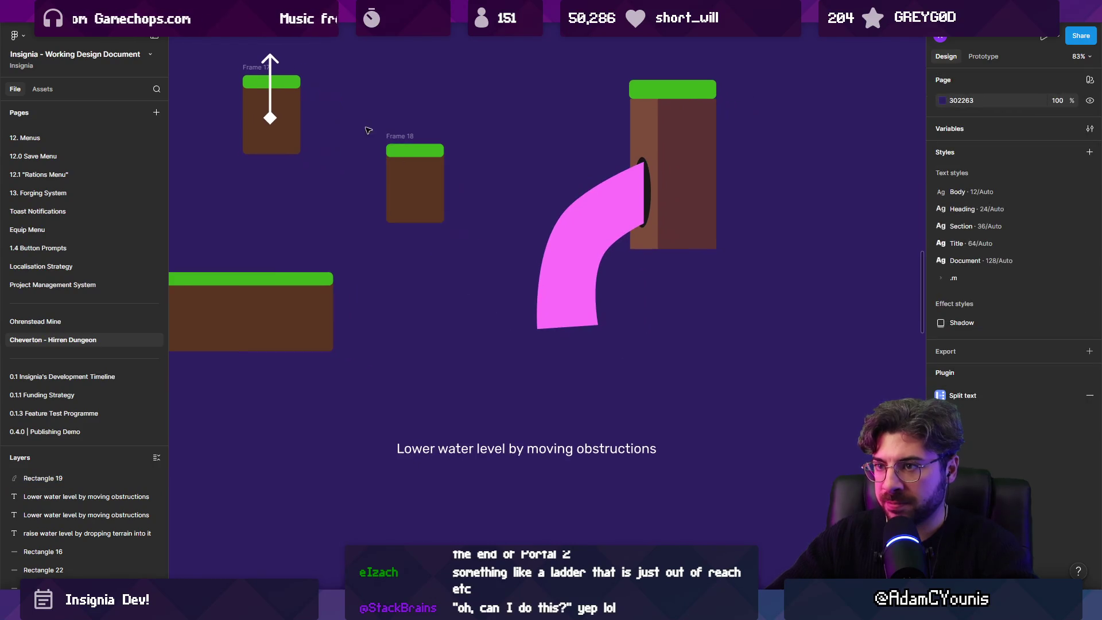
pyautogui.moveTo(259, 69)
pyautogui.mouseDown()
pyautogui.moveTo(485, 102)
pyautogui.moveTo(588, 79)
pyautogui.moveTo(546, 159)
pyautogui.moveTo(599, 122)
pyautogui.moveTo(600, 192)
pyautogui.mouseUp()
pyautogui.click(593, 63)
pyautogui.click(582, 78)
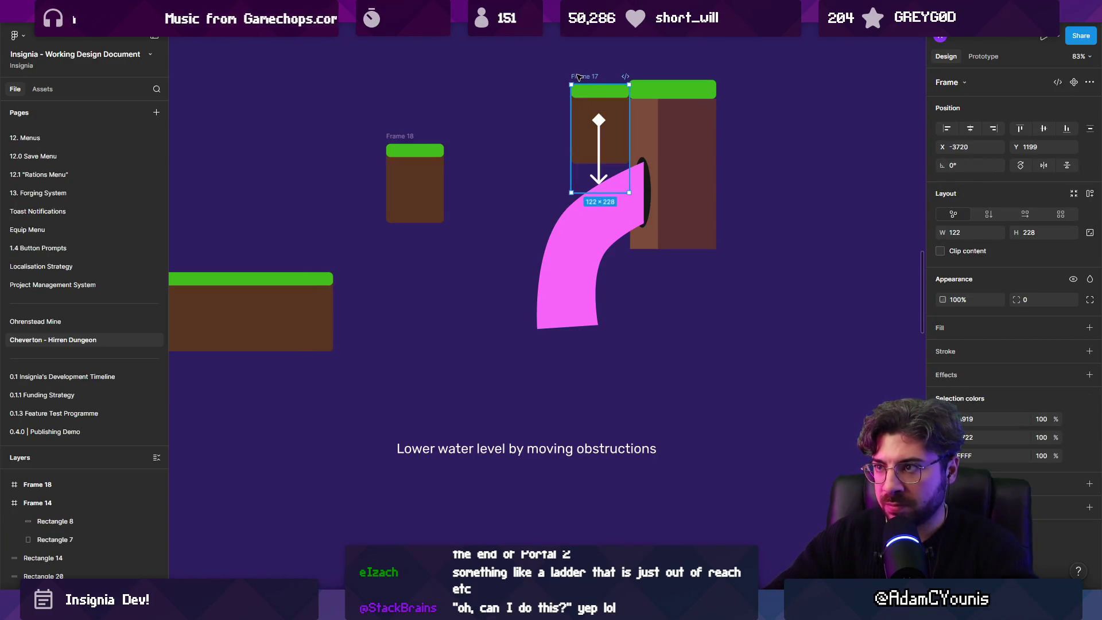
pyautogui.moveTo(579, 76); pyautogui.dragTo(579, 106)
# Step: Move the caption under the stream and change it to 'Lower water level by blocking inlet'
pyautogui.click(489, 454)
pyautogui.moveTo(489, 454); pyautogui.dragTo(588, 372)
pyautogui.press('Return')
pyautogui.press('Right')
pyautogui.hotkey('ctrl', 'shift', 'Left')
pyautogui.hotkey('ctrl', 'shift', 'Left')
pyautogui.write('blocking inlet')
pyautogui.press('Escape')
pyautogui.press('Escape')
# Step: Delete the leftover pieces and the remaining small frame from the copied mockup
pyautogui.keyDown('ctrl'); pyautogui.scroll(-5, 608, 338); pyautogui.keyUp('ctrl')
pyautogui.moveTo(337, 205); pyautogui.dragTo(537, 371)
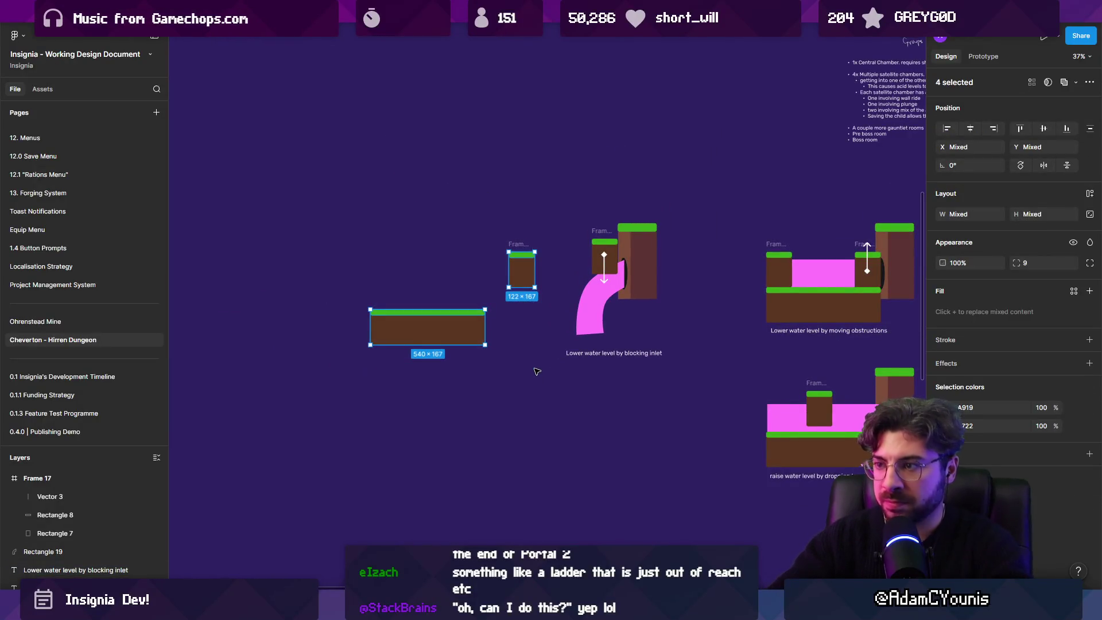
pyautogui.press('Delete')
pyautogui.hscroll(5, 459, 287)
pyautogui.click(380, 227)
pyautogui.press('Delete')
pyautogui.keyDown('ctrl'); pyautogui.scroll(3, 489, 273); pyautogui.keyUp('ctrl')
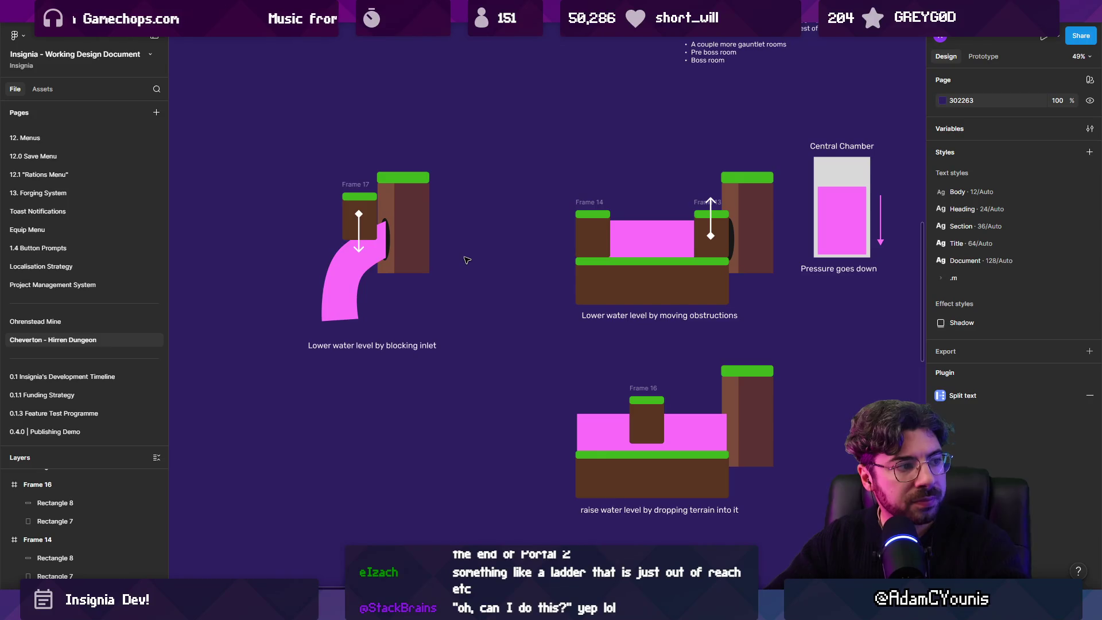
# Step: Copy the arrow onto the dropped terrain block and straighten it to 0° rotation
pyautogui.keyDown('ctrl'); pyautogui.scroll(2, 633, 416); pyautogui.keyUp('ctrl')
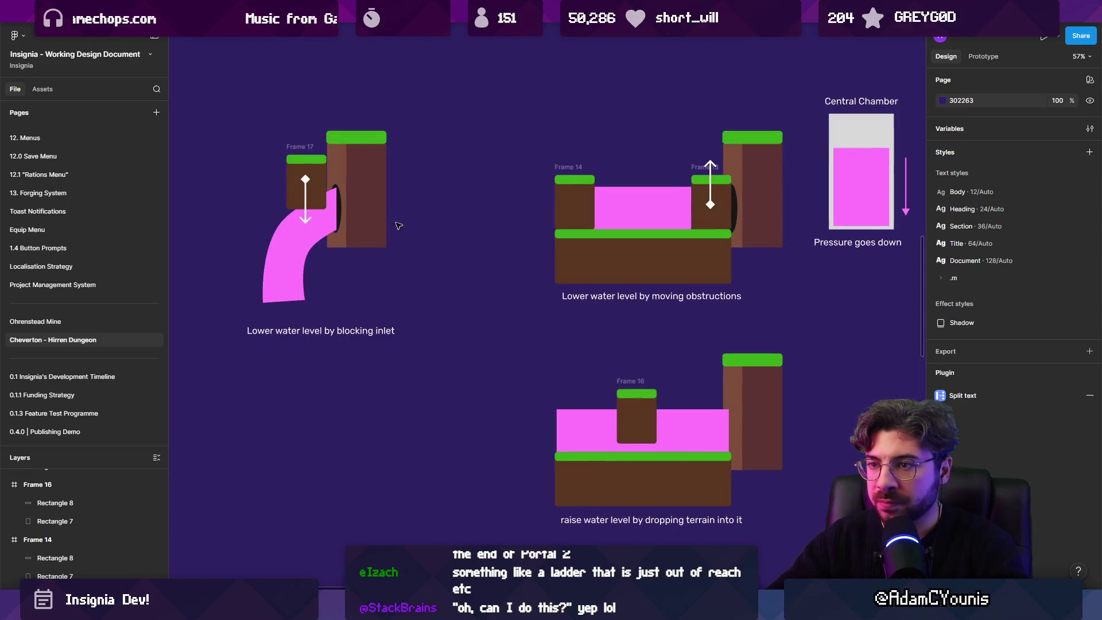
pyautogui.moveTo(308, 204)
pyautogui.mouseDown()
pyautogui.moveTo(724, 379)
pyautogui.moveTo(696, 425)
pyautogui.moveTo(695, 416)
pyautogui.moveTo(688, 490)
pyautogui.moveTo(693, 414)
pyautogui.mouseUp()
pyautogui.moveTo(694, 412)
pyautogui.mouseDown()
pyautogui.moveTo(637, 414)
pyautogui.moveTo(657, 443)
pyautogui.moveTo(634, 456)
pyautogui.mouseUp()
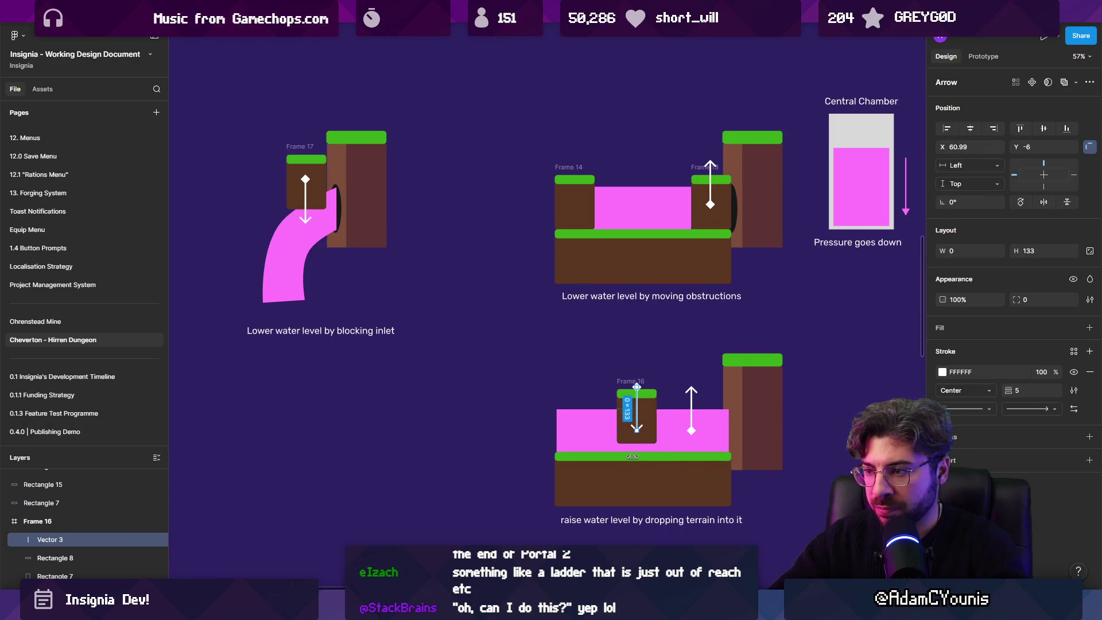
pyautogui.moveTo(637, 406); pyautogui.dragTo(639, 419)
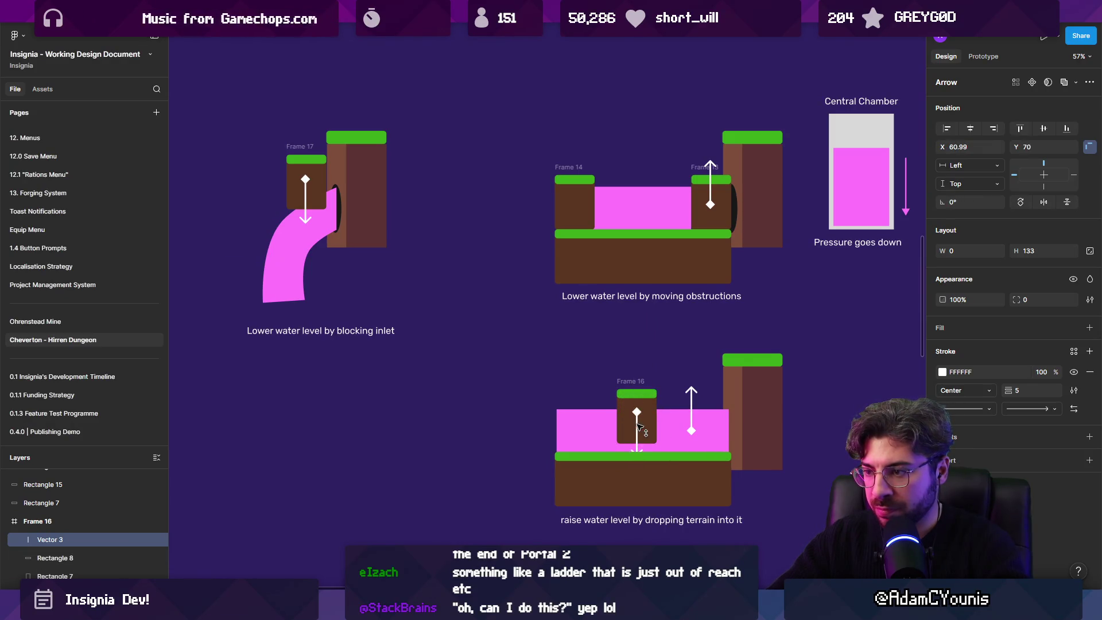
# Step: Shorten the upward arrow above the rising pink acid
pyautogui.click(692, 391)
pyautogui.moveTo(690, 386); pyautogui.dragTo(691, 408)
pyautogui.click(524, 344)
# Step: Select both water-level mockups and move them left toward the chamber diagrams
pyautogui.scroll(-3, 523, 344)
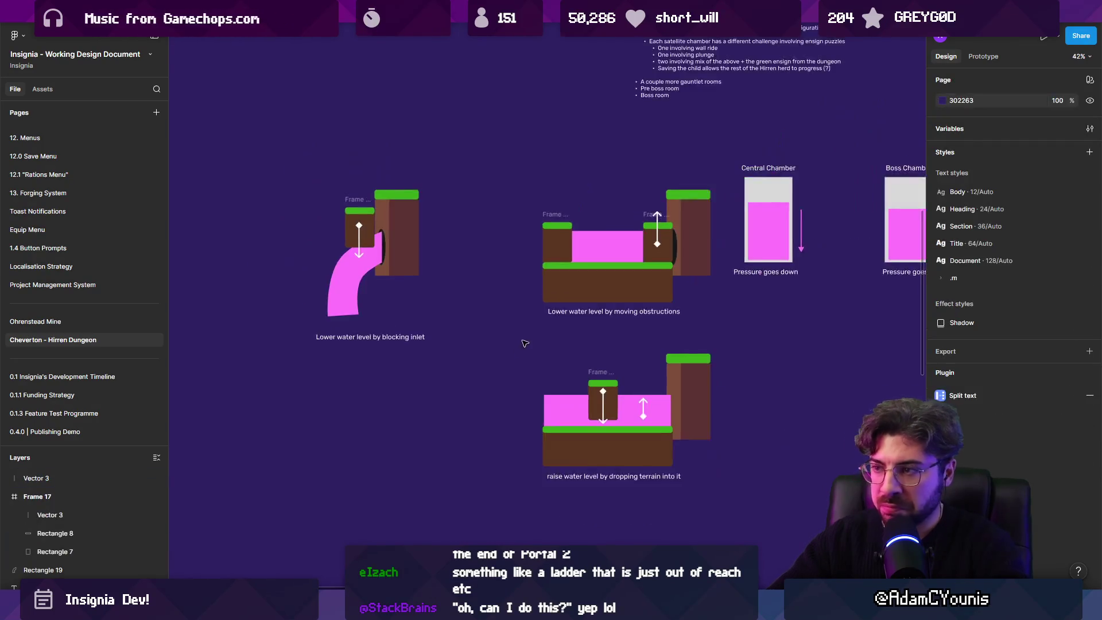
pyautogui.moveTo(523, 344); pyautogui.dragTo(485, 372)
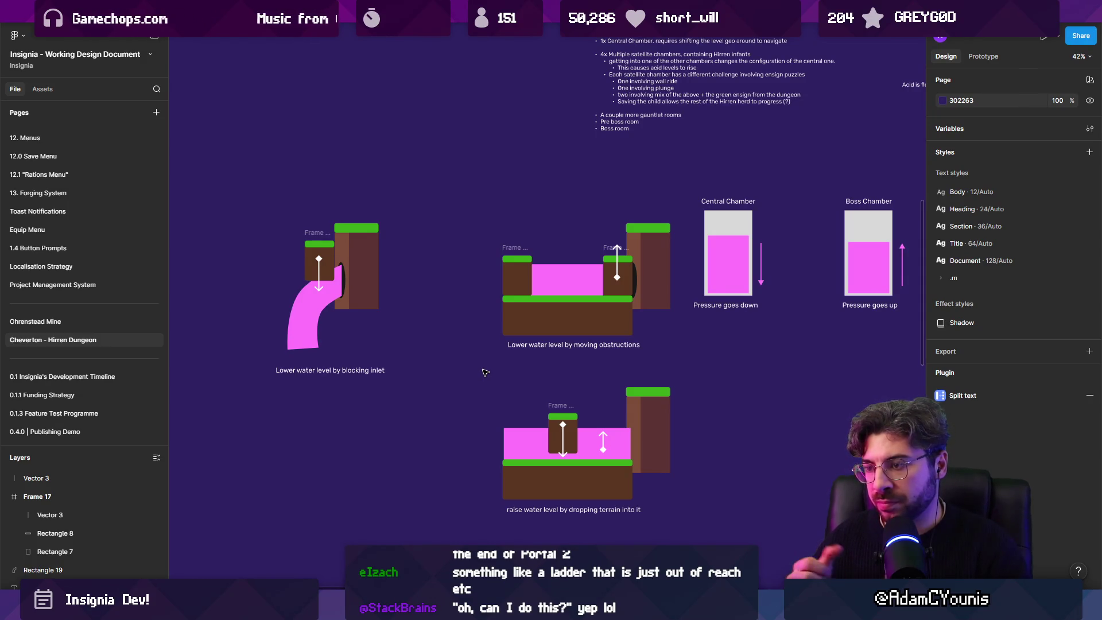
pyautogui.scroll(-3, 496, 372)
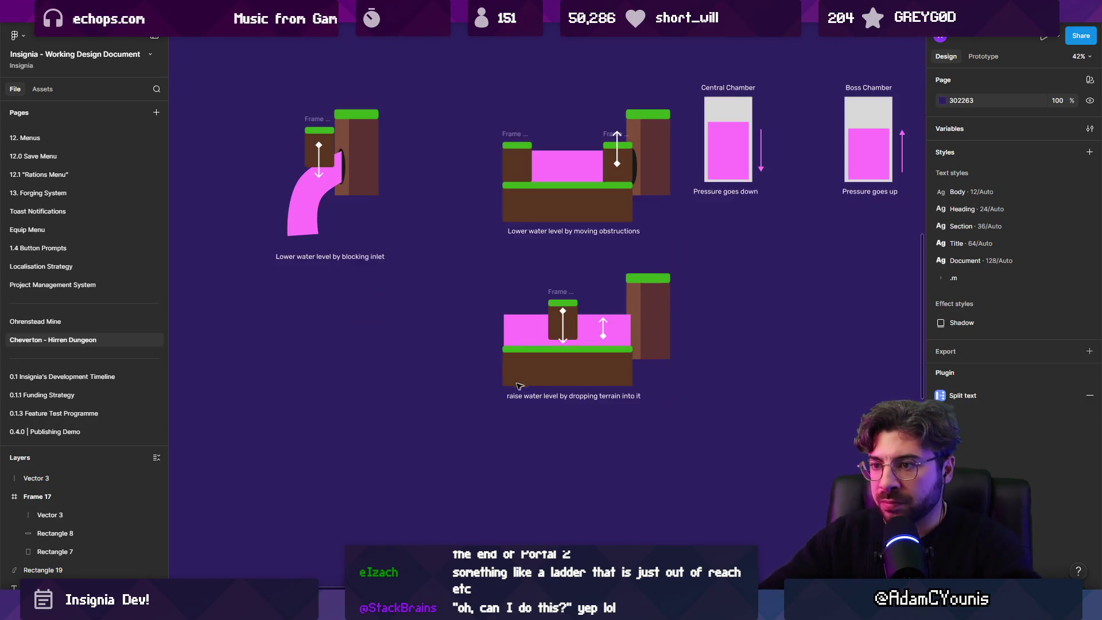
pyautogui.moveTo(408, 380)
pyautogui.mouseDown()
pyautogui.moveTo(351, 312)
pyautogui.moveTo(397, 321)
pyautogui.mouseUp()
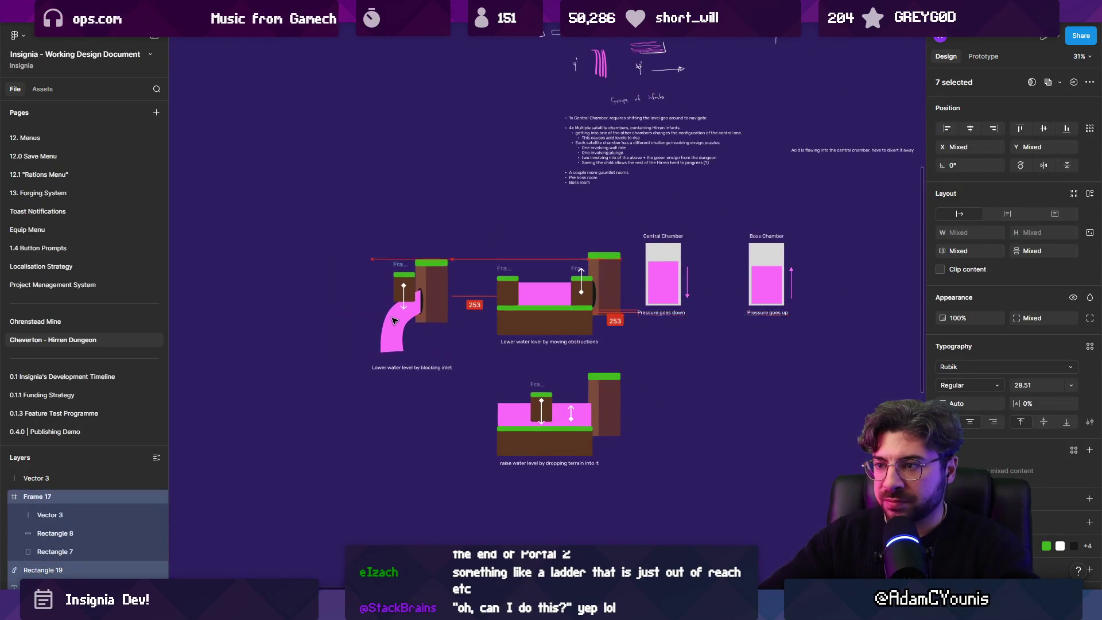
pyautogui.press('Escape')
pyautogui.hscroll(5, 535, 351)
pyautogui.moveTo(232, 263); pyautogui.dragTo(490, 528)
pyautogui.moveTo(456, 448); pyautogui.dragTo(360, 447)
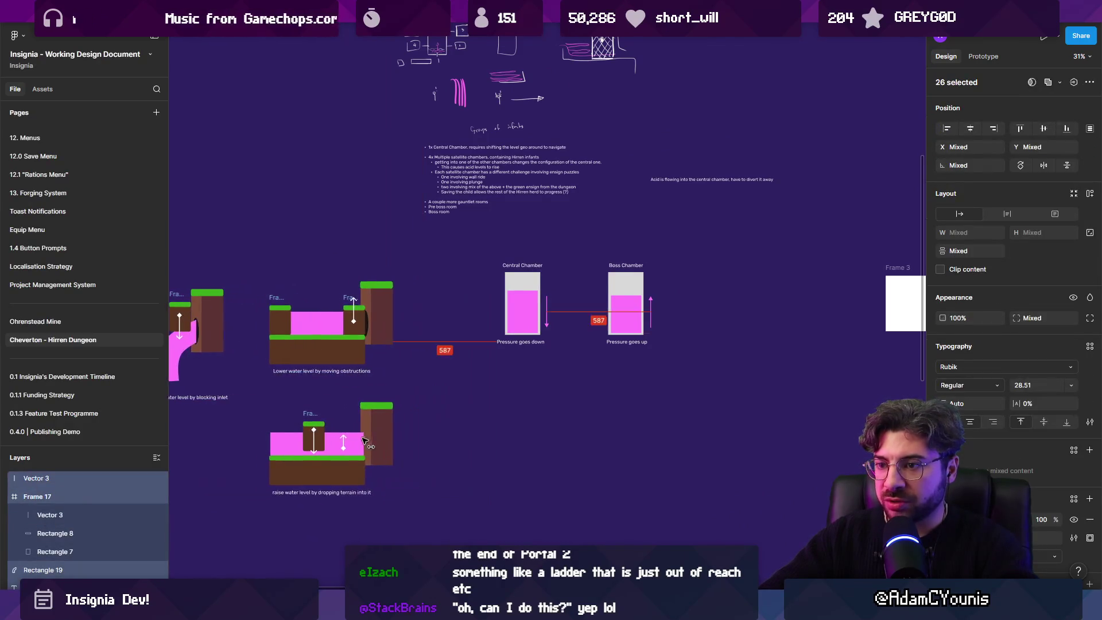
pyautogui.click(450, 386)
# Step: Resize the dungeon map image to 991×1279 and move it up beside the mockups
pyautogui.scroll(-5, 480, 256)
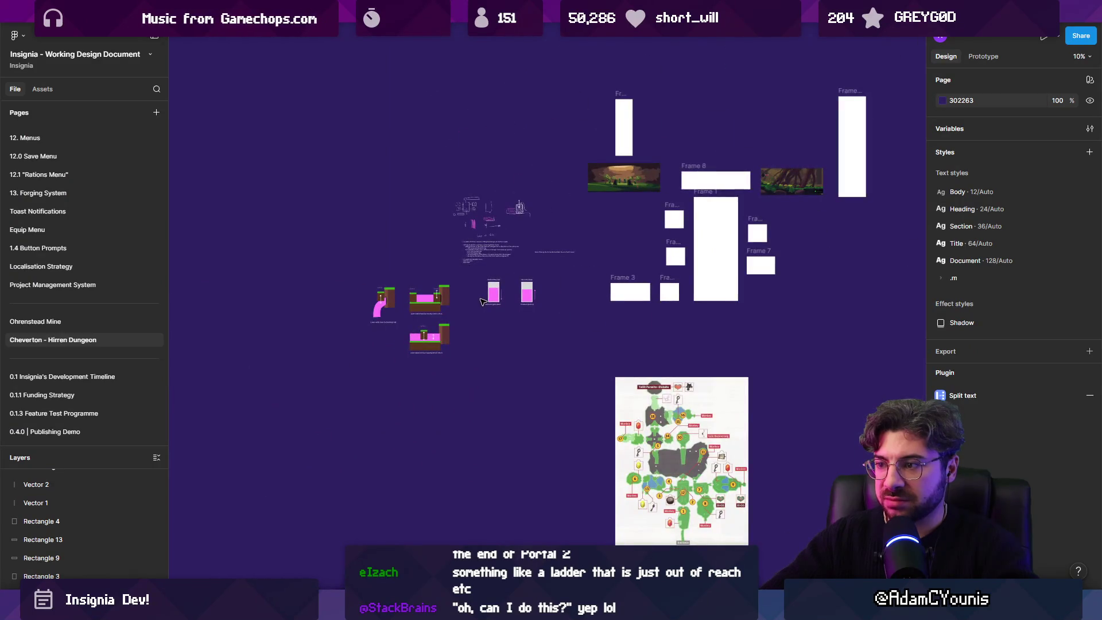
pyautogui.click(683, 465)
pyautogui.moveTo(748, 545); pyautogui.dragTo(647, 449)
pyautogui.moveTo(641, 403); pyautogui.dragTo(581, 342)
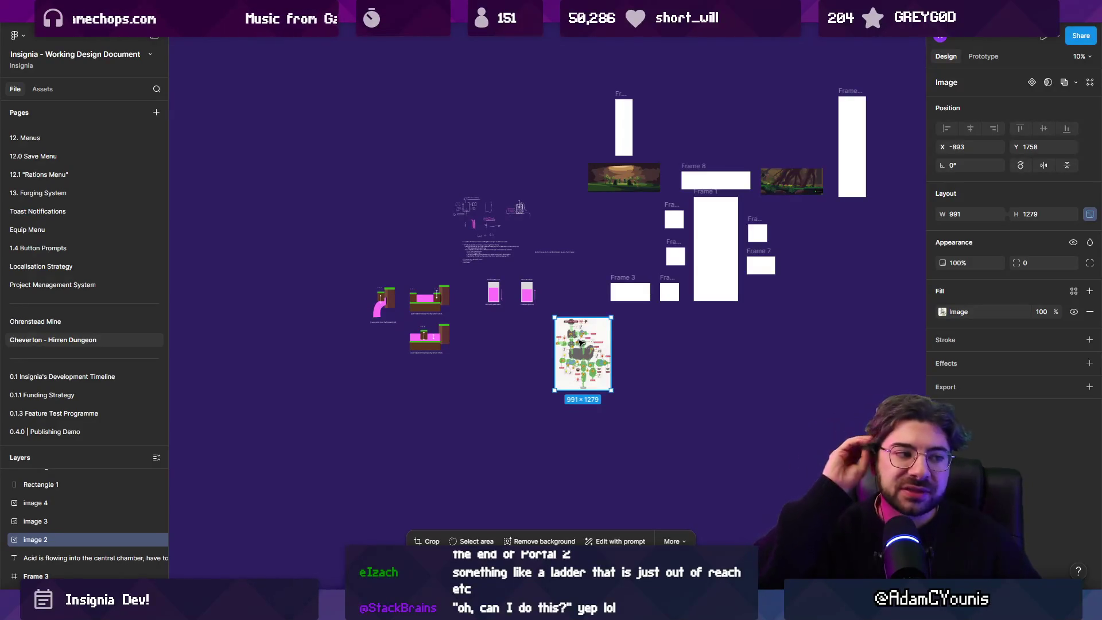
# Step: Deselect the map image and switch to the browser window
pyautogui.scroll(5, 388, 344)
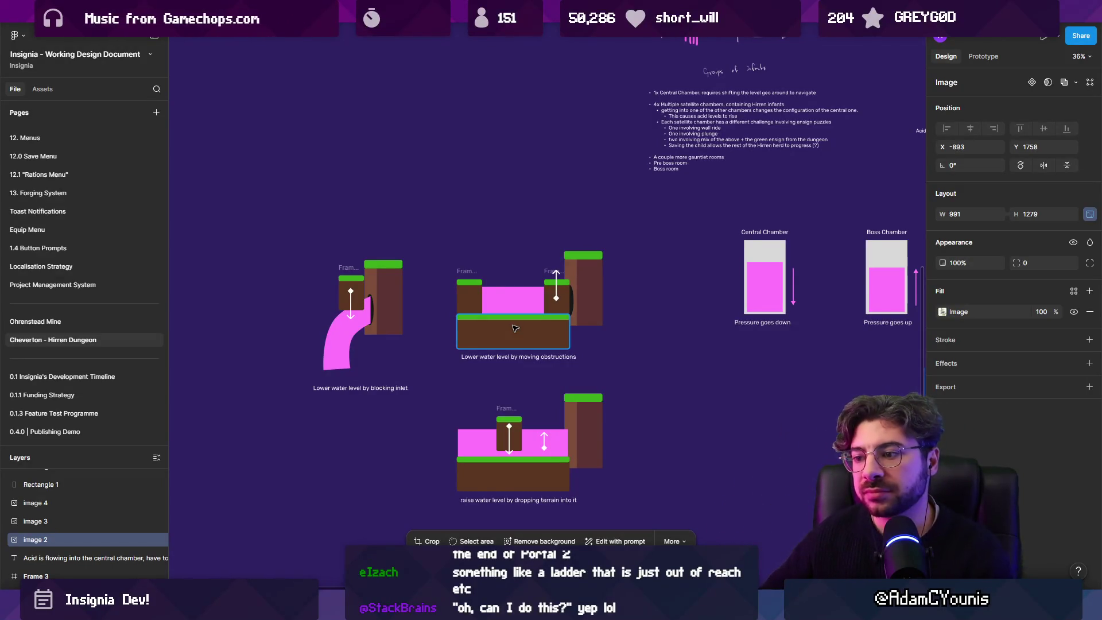
pyautogui.press('Escape')
pyautogui.scroll(-5, 528, 345)
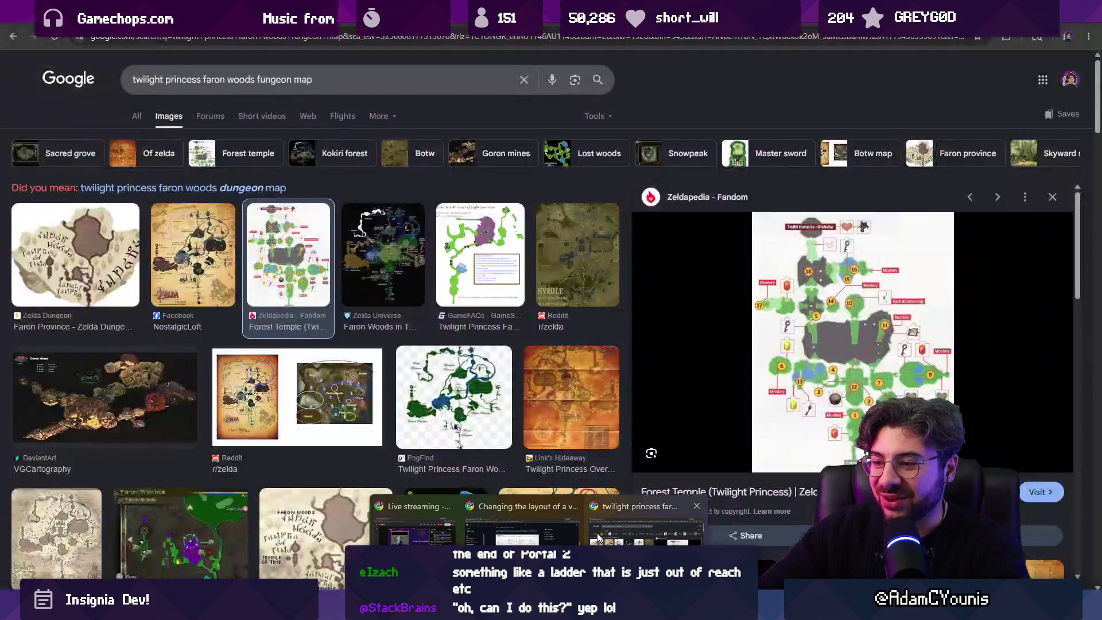
pyautogui.click(597, 536)
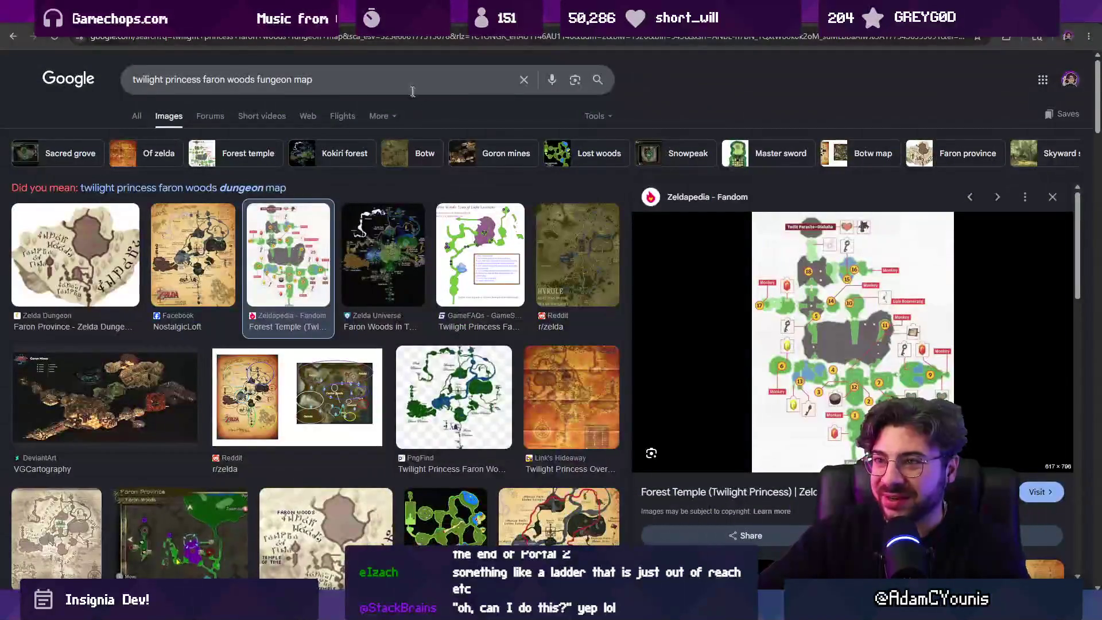
# Step: Enter 'twitch' in the address bar and go to the Software and Game Development directory
pyautogui.click(397, 38)
pyautogui.write('twio')
pyautogui.press('BackSpace')
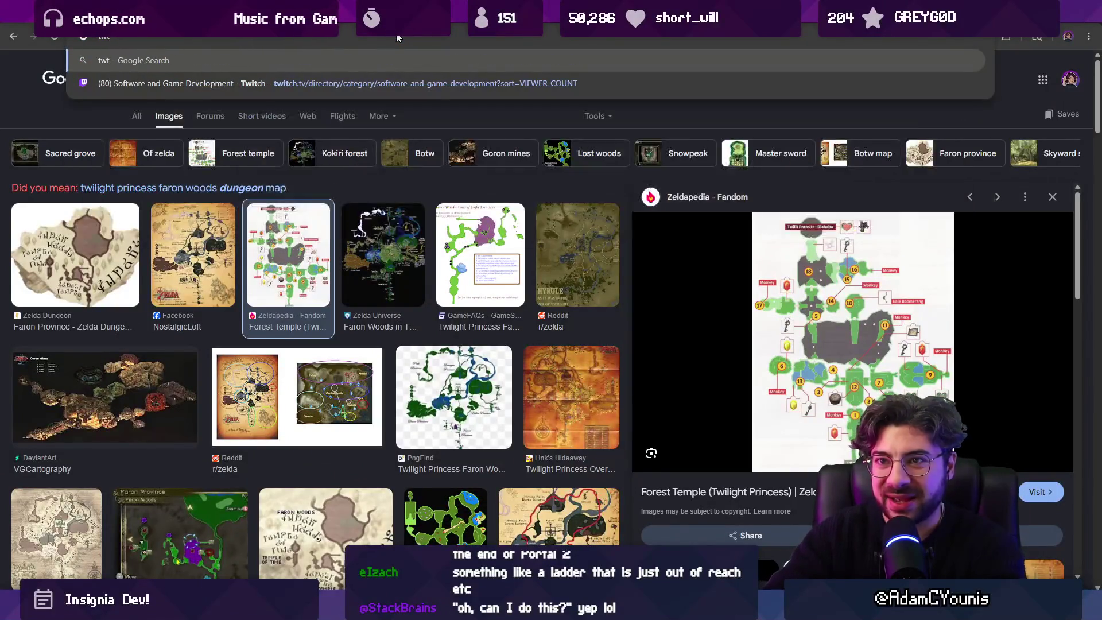
pyautogui.write('tch')
pyautogui.press('Return')
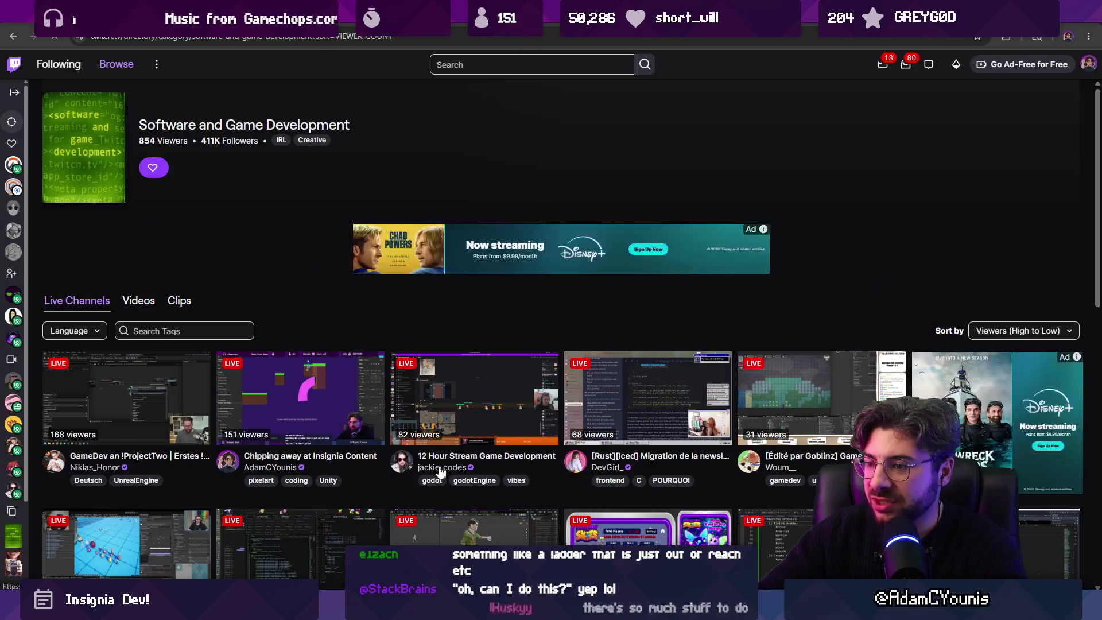
pyautogui.scroll(-3, 696, 471)
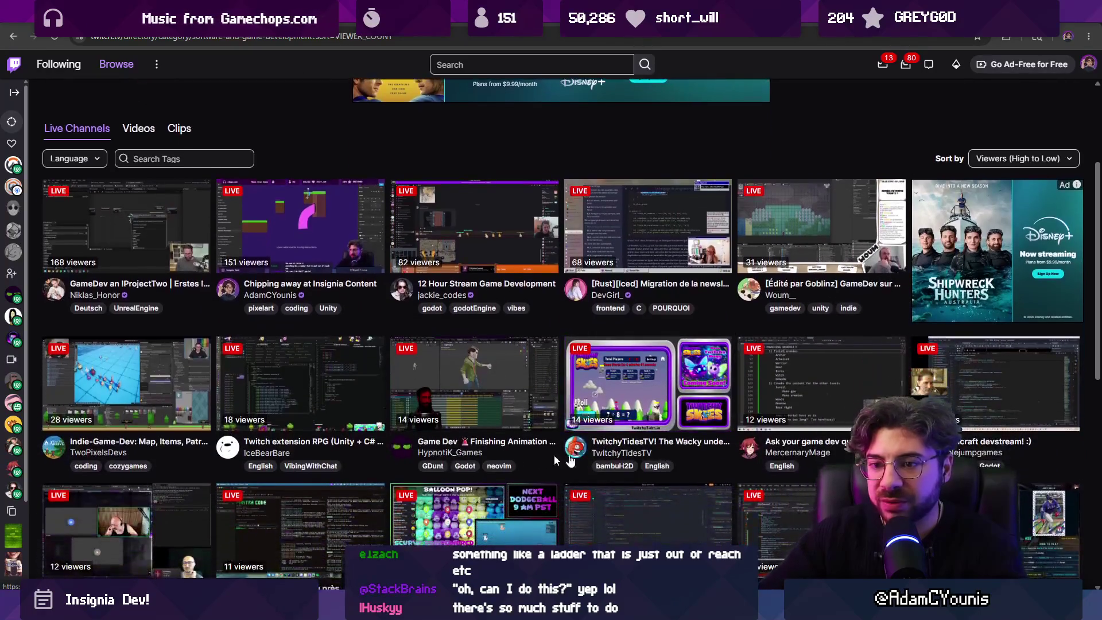